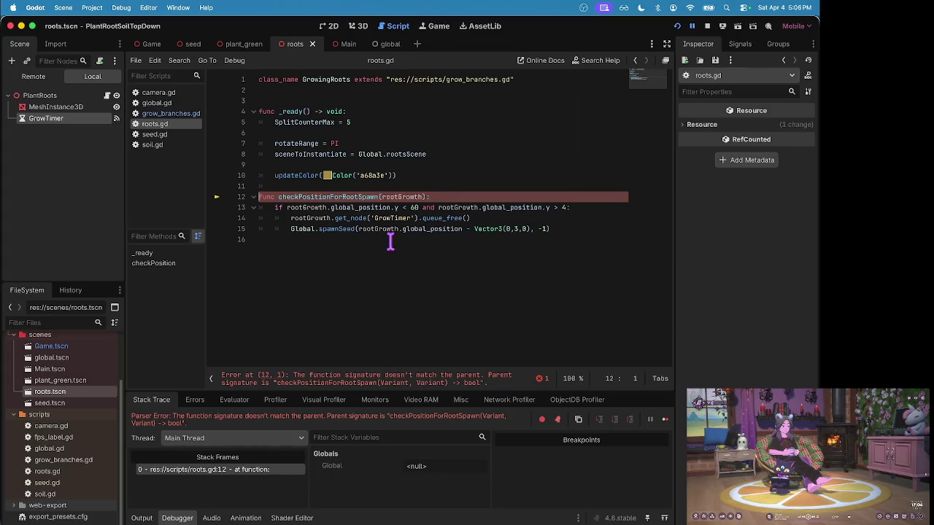
- Add a lastDirection parameter after rootGrowth in roots.gd's checkPositionForRootSpawn signature and save
{"action": "left_click", "coordinate": [328, 197]}
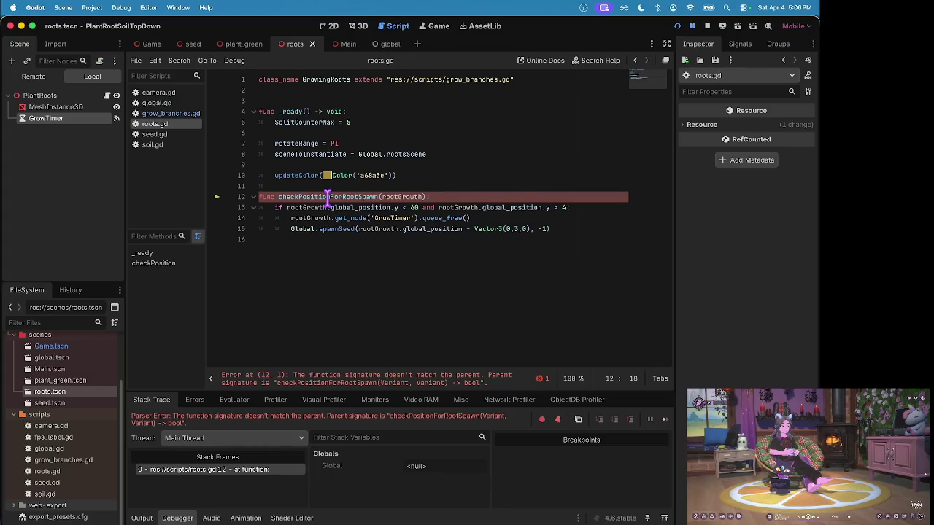
{"action": "left_click", "coordinate": [421, 197]}
{"action": "type", "text": ", "}
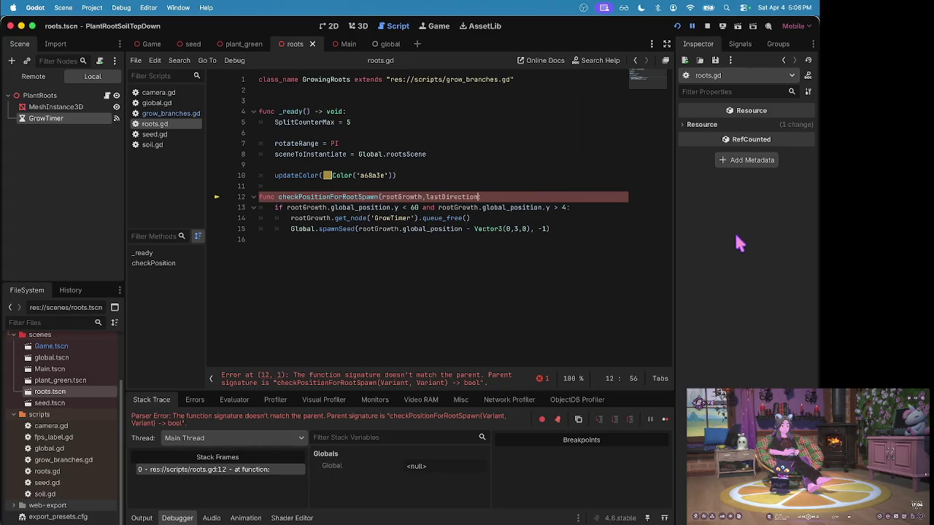
{"action": "type", "text": "):"}
{"action": "key", "text": "ctrl+s"}
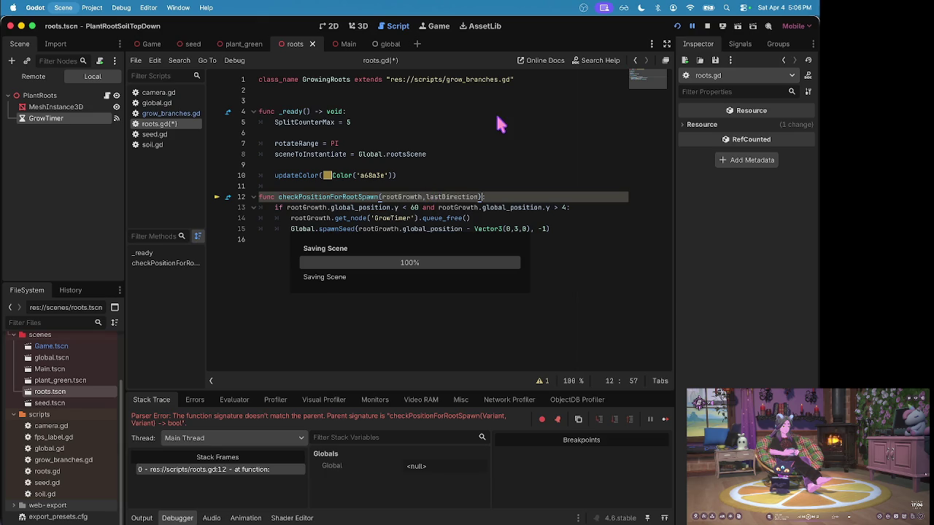
- Stop the game and check the parent function in grow_branches.gd before returning to roots.gd
{"action": "left_click", "coordinate": [707, 26]}
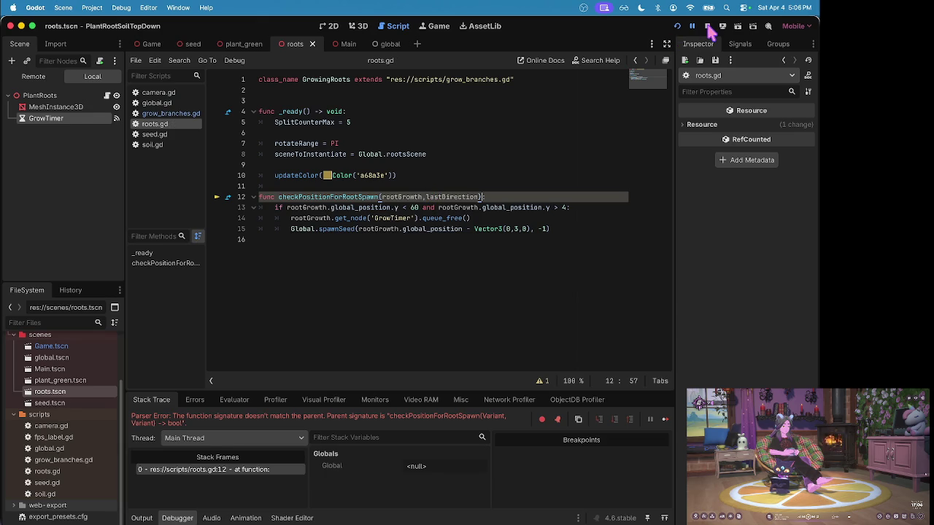
{"action": "left_click", "coordinate": [162, 114]}
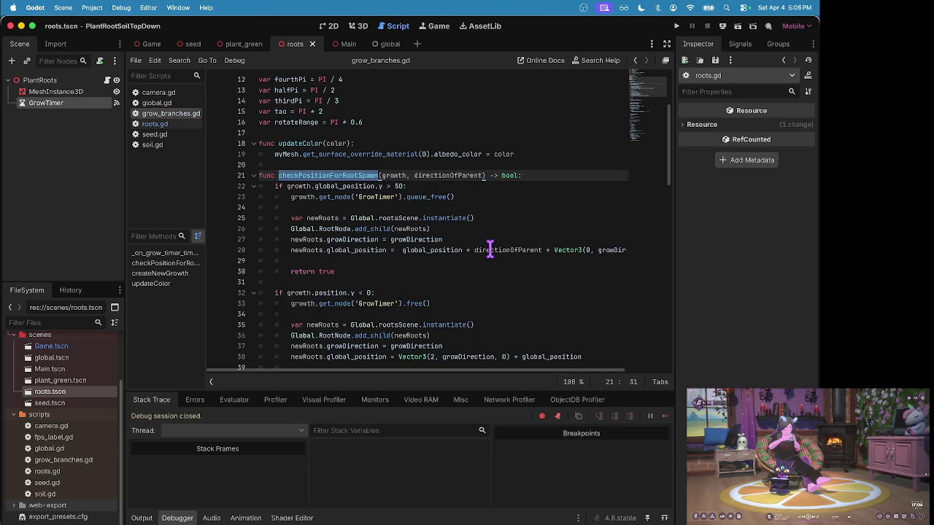
{"action": "triple_click", "coordinate": [391, 248]}
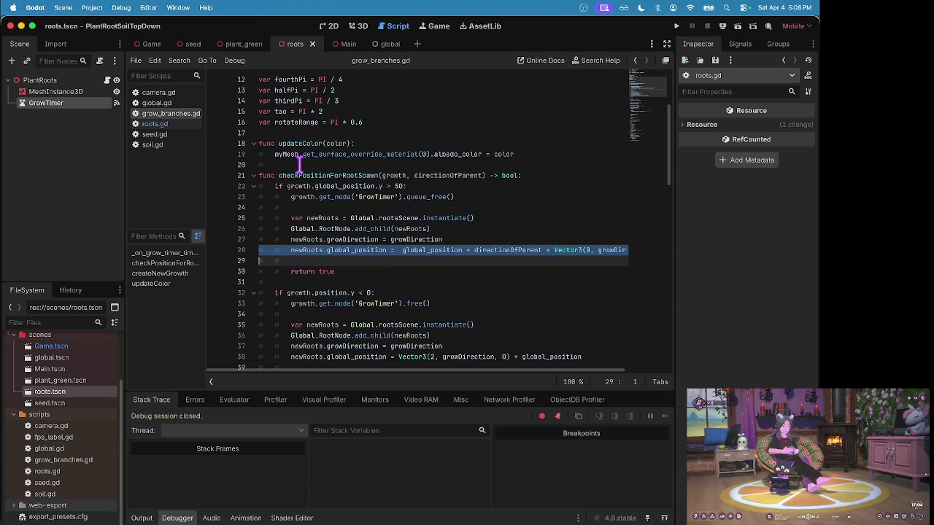
{"action": "left_click", "coordinate": [168, 124]}
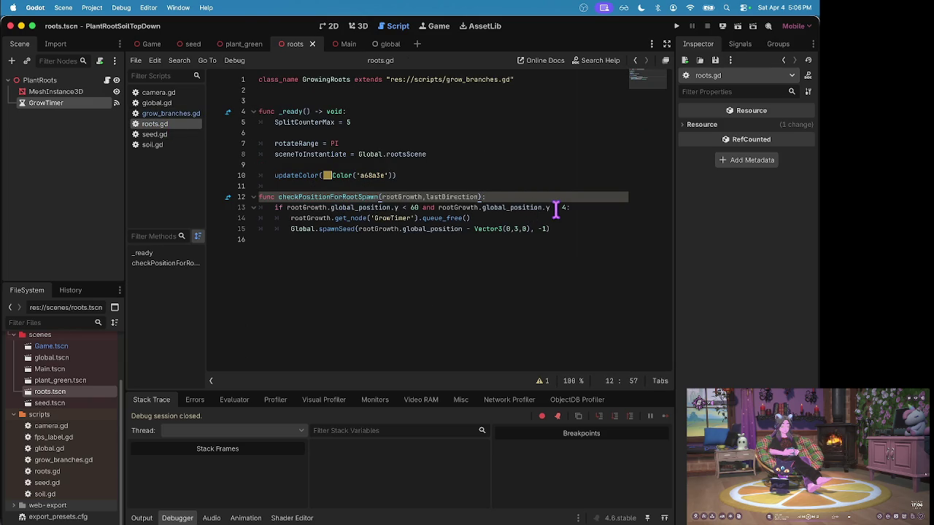
{"action": "mouse_move", "coordinate": [300, 197]}
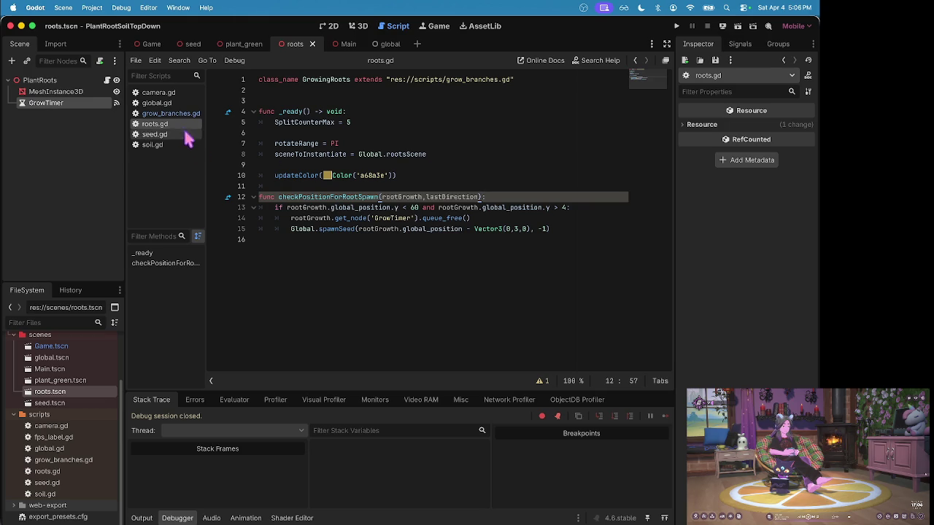
- Run the game, spawn a root to watch it grow, and stop it
{"action": "key", "text": "super+b"}
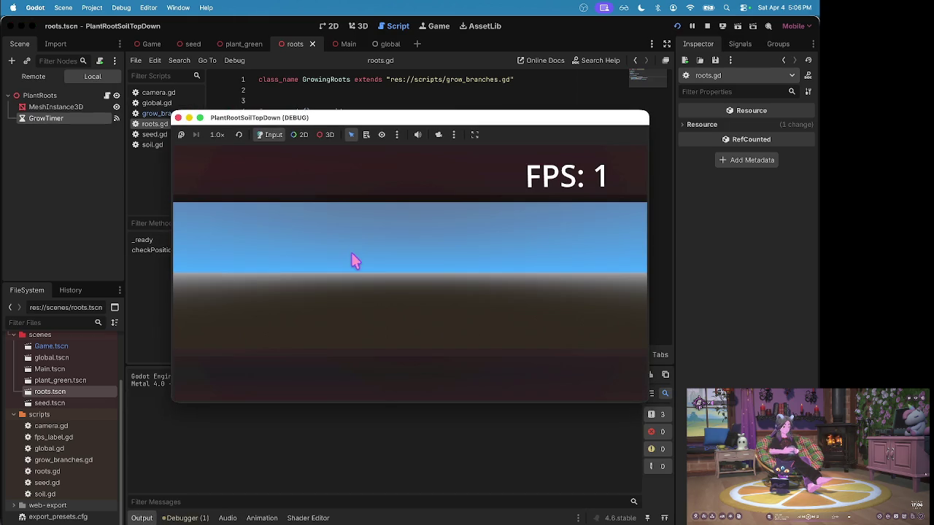
{"action": "left_click", "coordinate": [351, 252]}
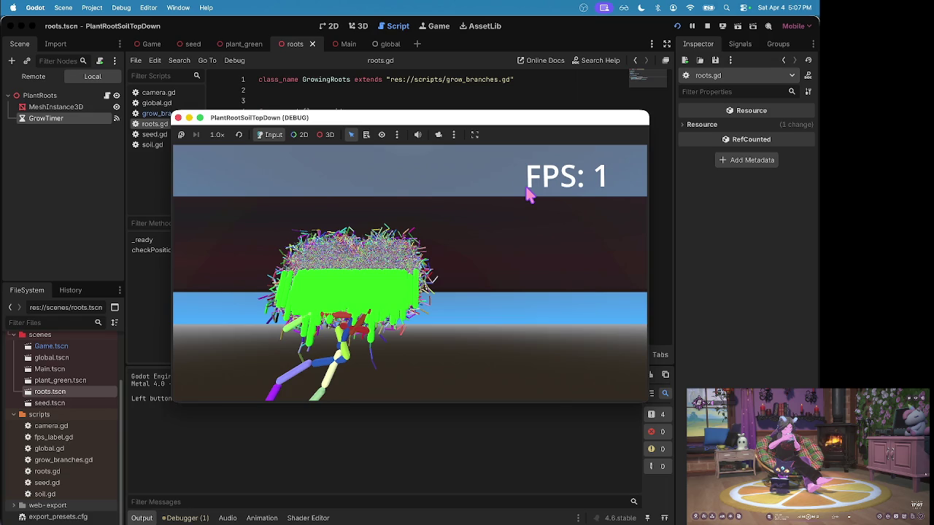
{"action": "left_click", "coordinate": [706, 27]}
- Rerun the game, spawn another root, then open Game.tscn from the FileSystem dock
{"action": "left_click", "coordinate": [413, 186]}
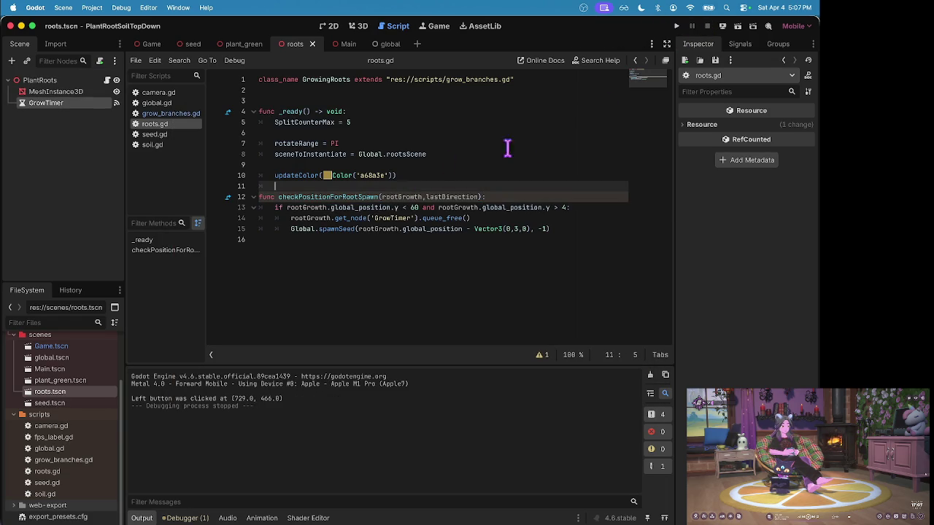
{"action": "key", "text": "super+b"}
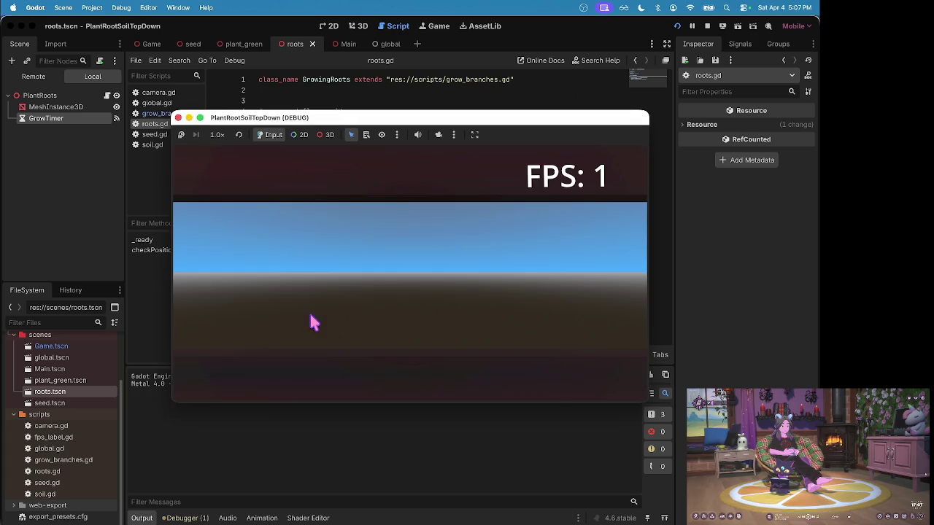
{"action": "left_click", "coordinate": [314, 322]}
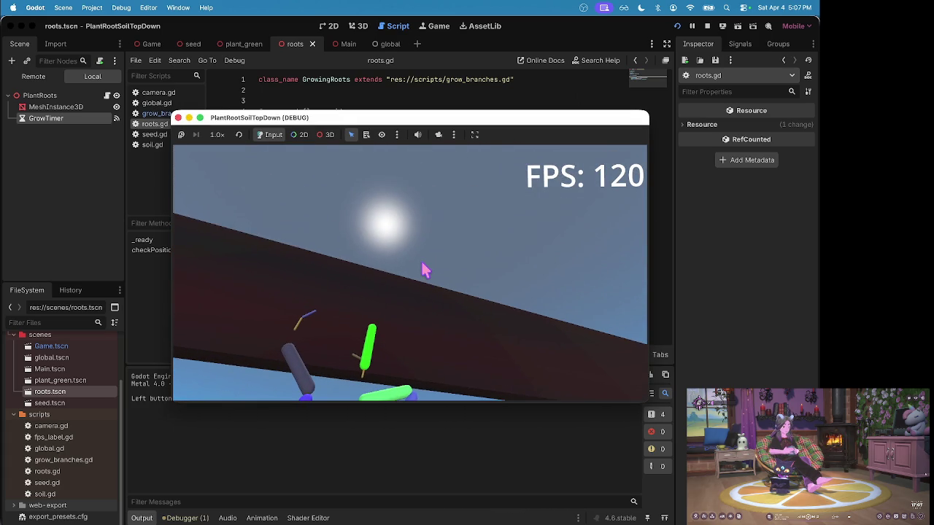
{"action": "key", "text": "super+Tab"}
{"action": "key", "text": "super+Tab"}
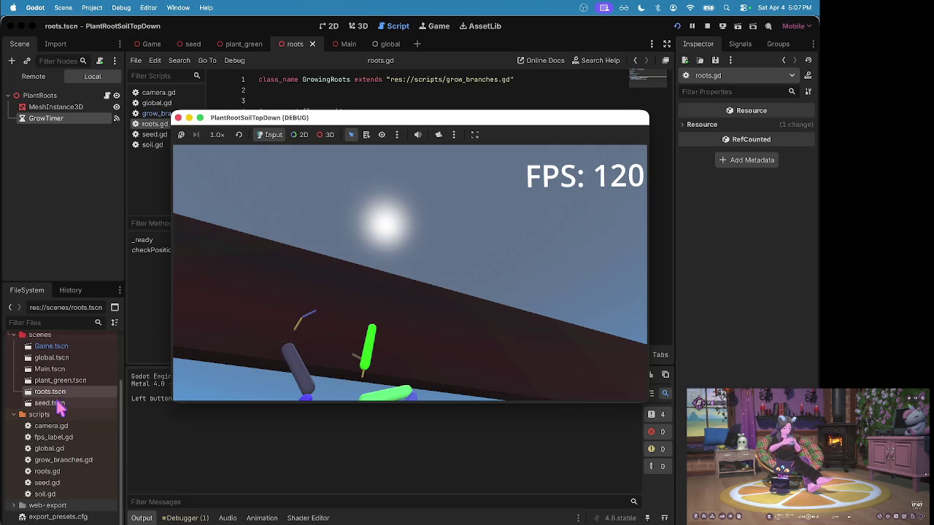
{"action": "double_click", "coordinate": [51, 347]}
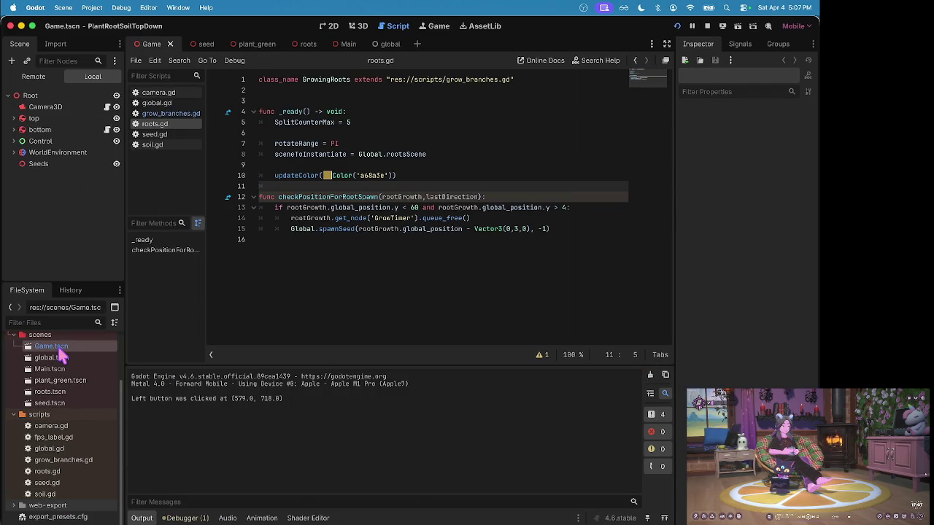
- Frame the top body in the 3D view, then select the Test label on the 2D canvas
{"action": "left_click", "coordinate": [358, 27]}
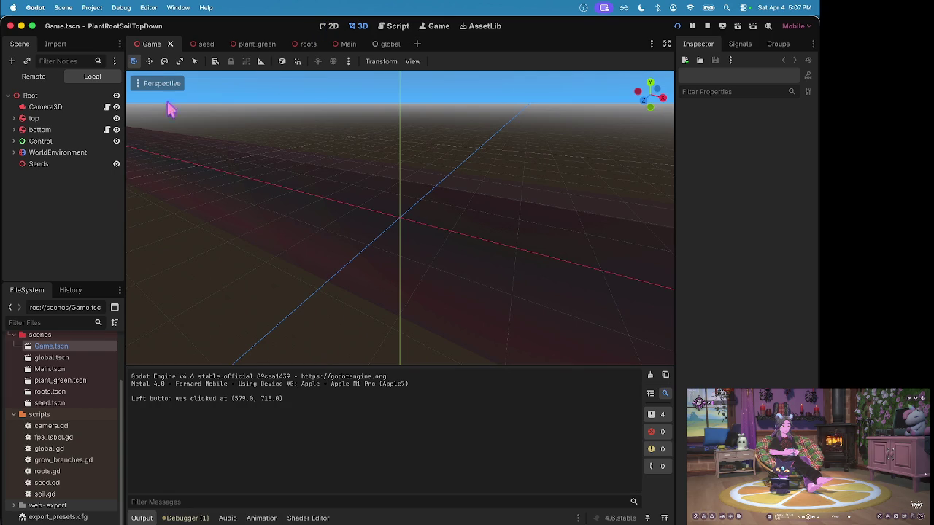
{"action": "double_click", "coordinate": [47, 119]}
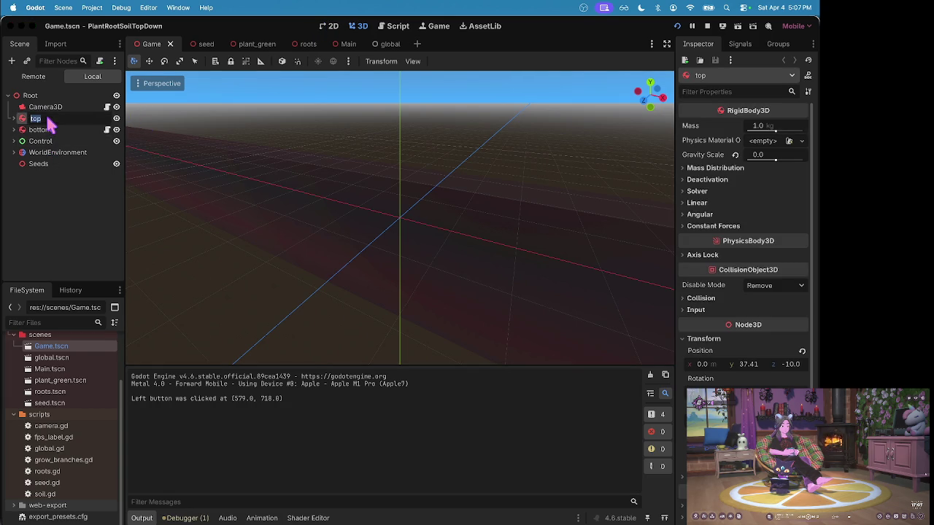
{"action": "left_click_drag", "start_coordinate": [242, 180], "coordinate": [251, 132]}
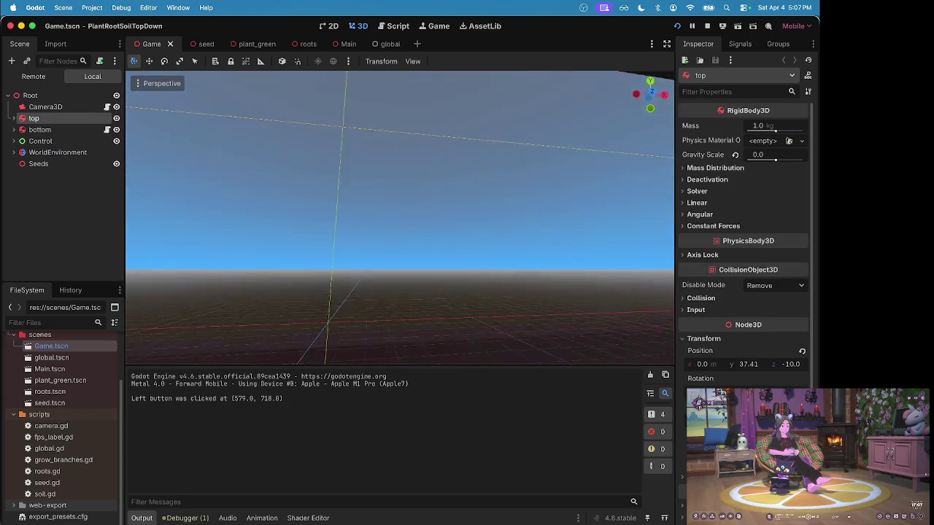
{"action": "key", "text": "f"}
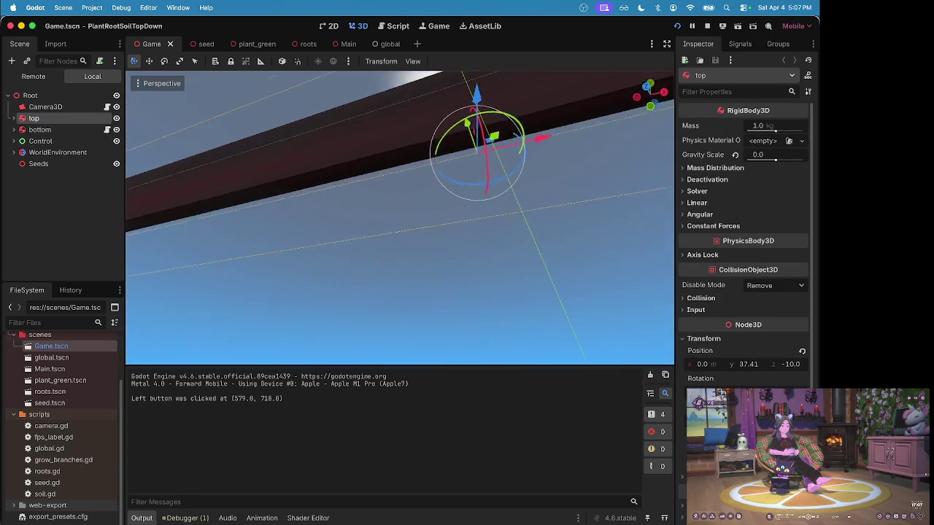
{"action": "left_click", "coordinate": [329, 26]}
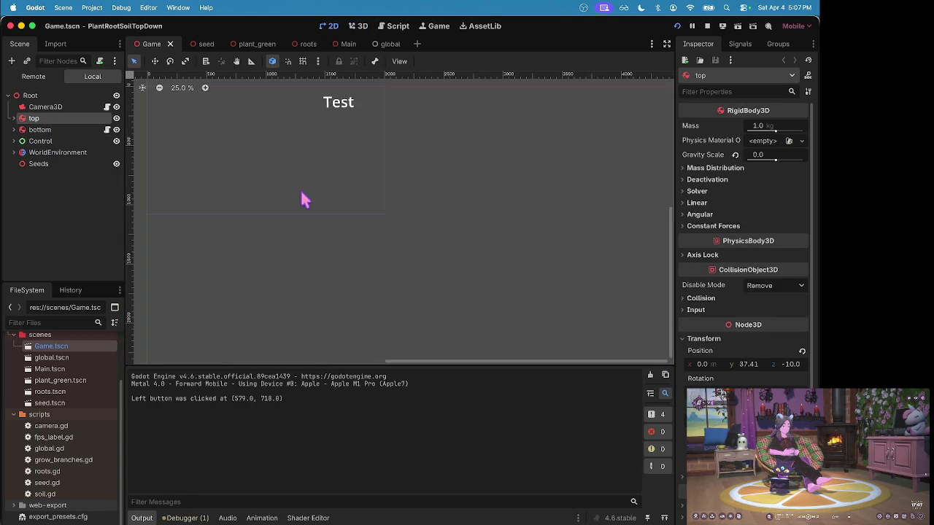
{"action": "left_click", "coordinate": [345, 110]}
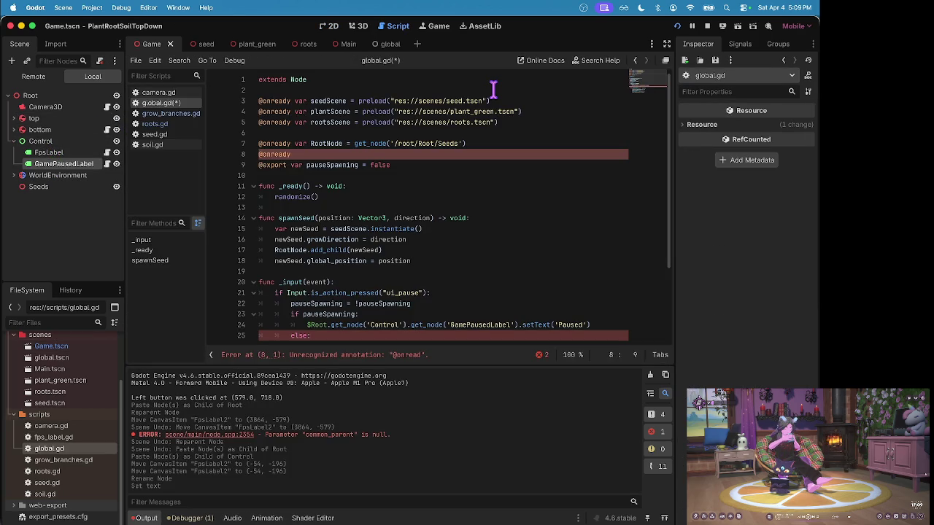
- Declare PauseLabel for GamePausedLabel and use it instead of the node-path lookup on line 25
{"action": "type", "text": " var Pause"}
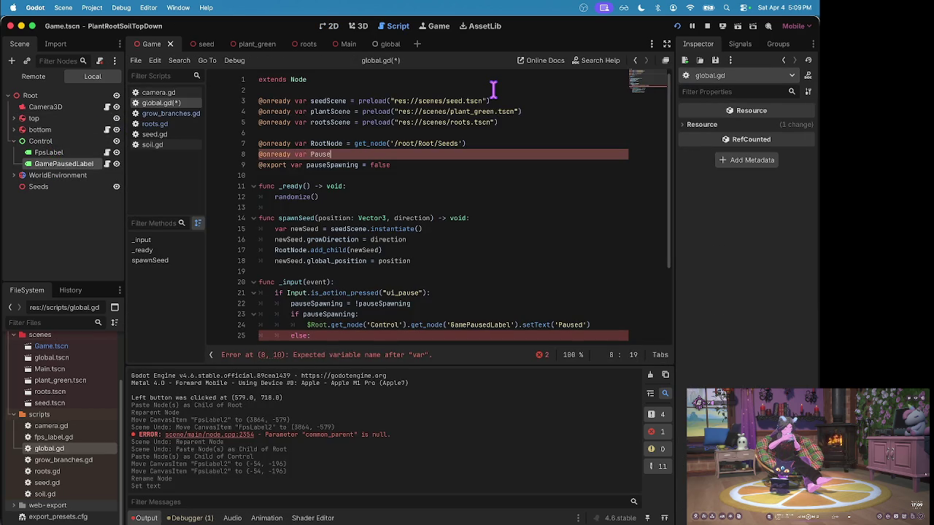
{"action": "type", "text": "Label "}
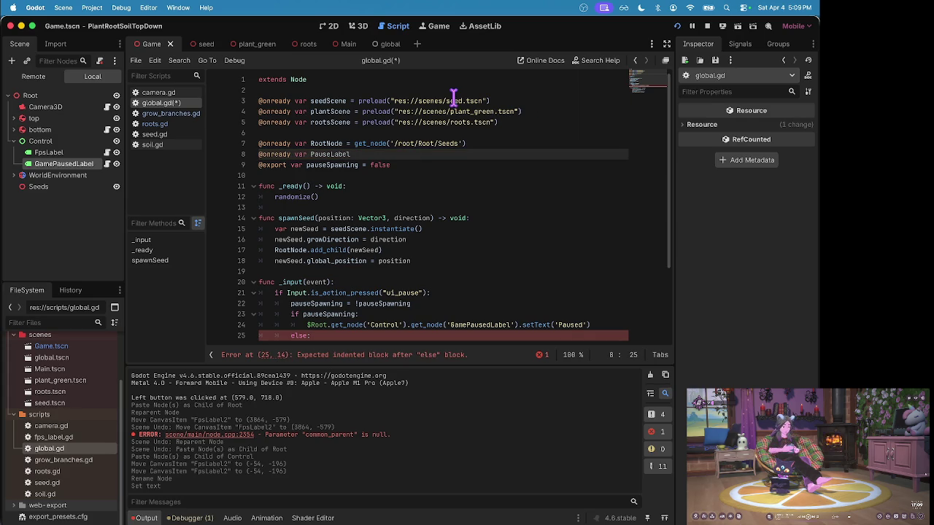
{"action": "type", "text": "get_node("}
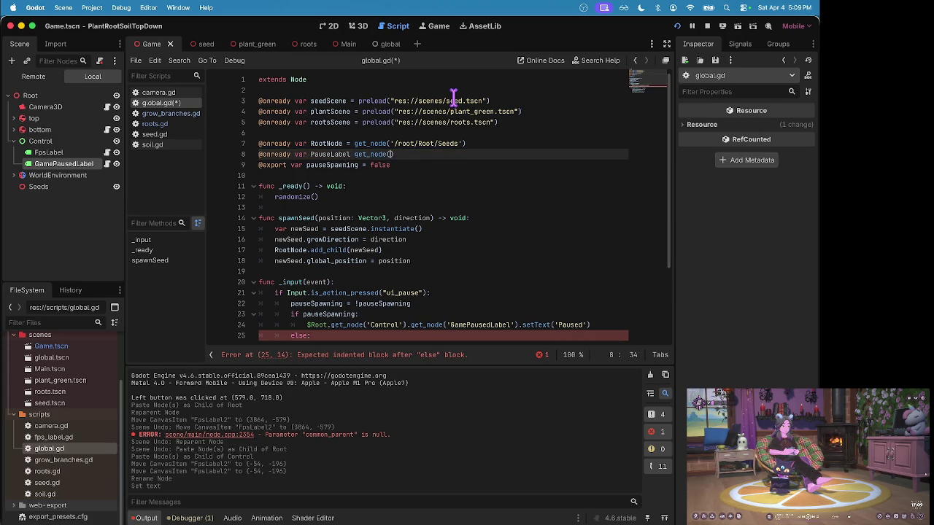
{"action": "type", "text": "'/root/Root/Control/GamePausedL"}
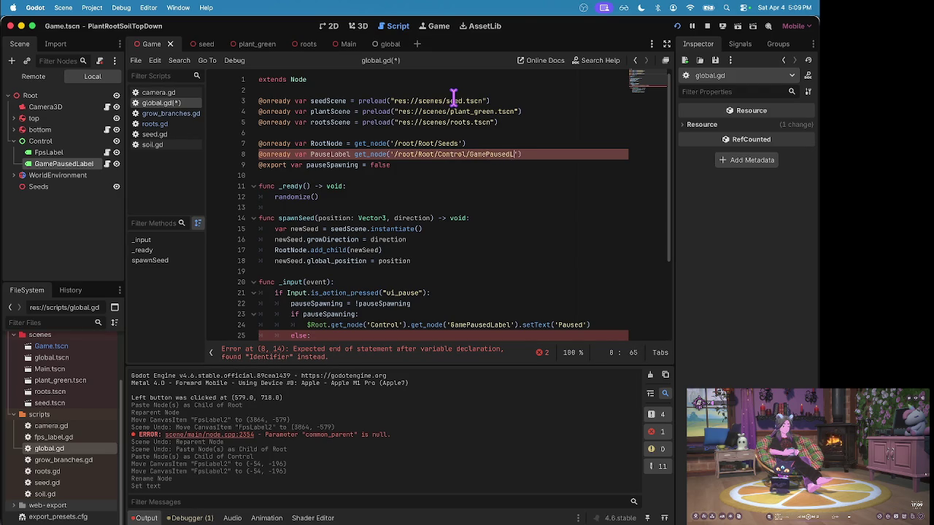
{"action": "type", "text": "abel"}
{"action": "key", "text": "Return"}
{"action": "scroll", "coordinate": [441, 135], "scroll_direction": "down", "scroll_amount": 2}
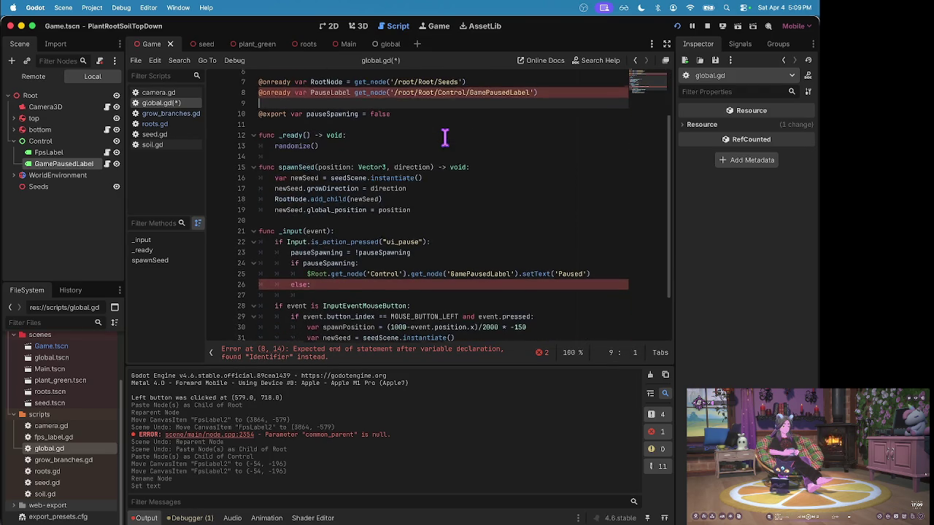
{"action": "left_click", "coordinate": [592, 272]}
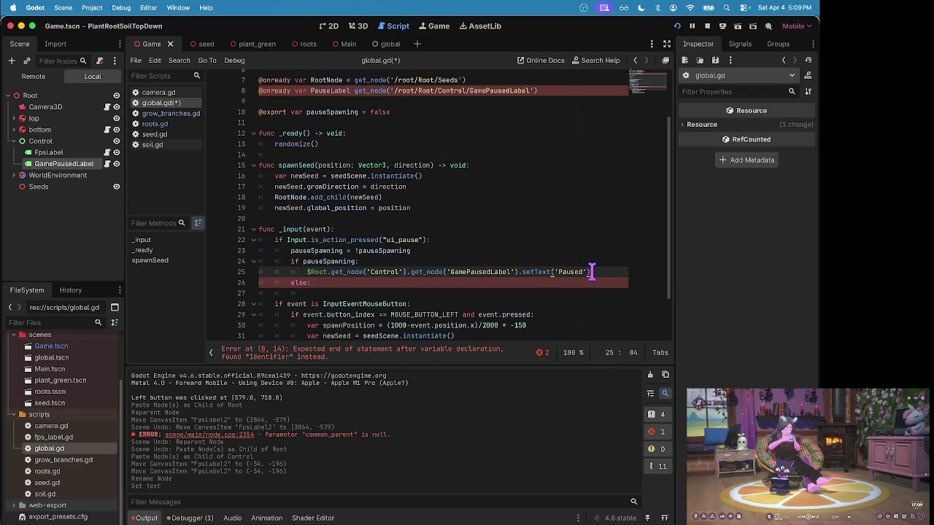
{"action": "key", "text": "super+BackSpace"}
{"action": "type", "text": "pause"}
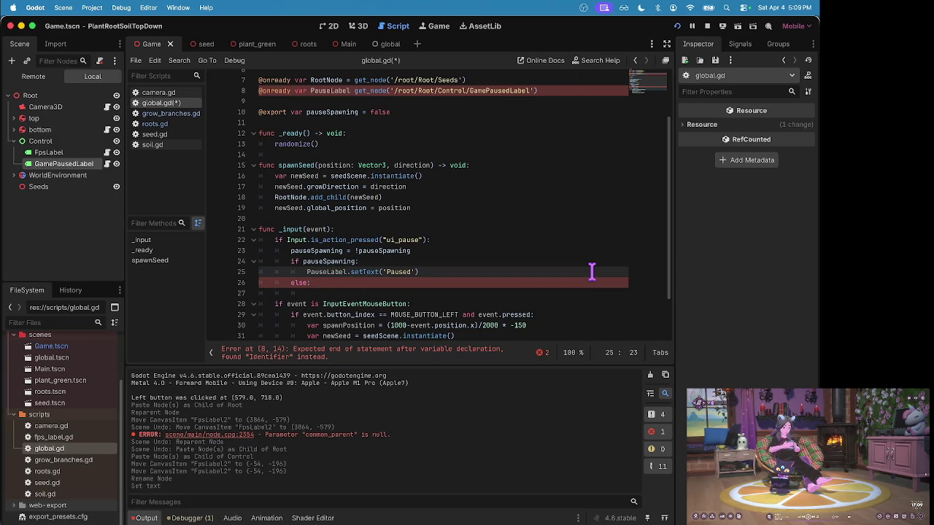
{"action": "key", "text": "Return"}
- Copy the PauseLabel call into the else branch and save the script
{"action": "double_click", "coordinate": [365, 272]}
{"action": "left_click", "coordinate": [339, 292]}
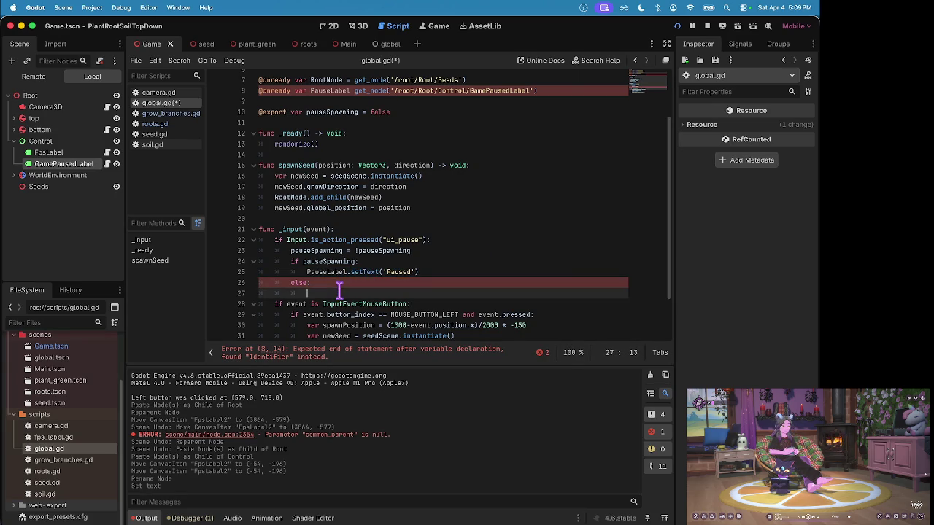
{"action": "type", "text": "PauseLabel.setText('Paused')"}
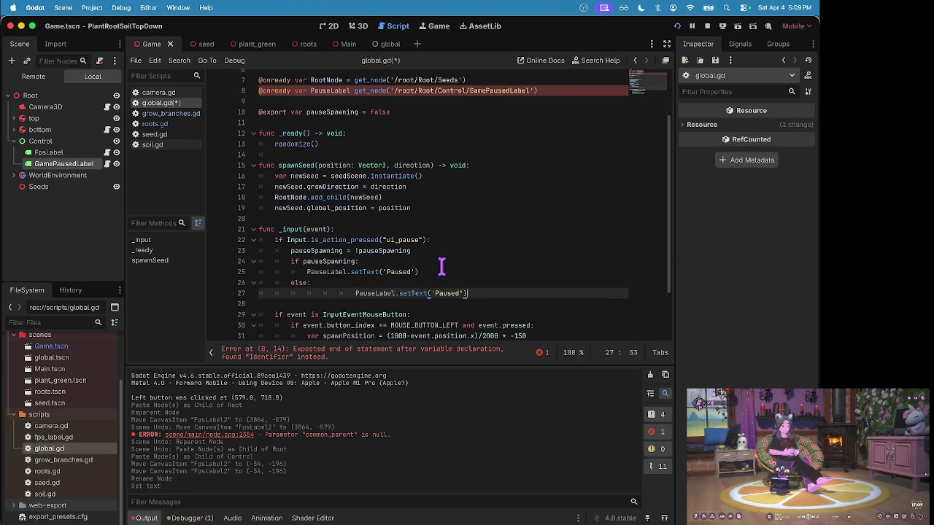
{"action": "key", "text": "BackSpace"}
{"action": "key", "text": "BackSpace"}
{"action": "key", "text": "BackSpace"}
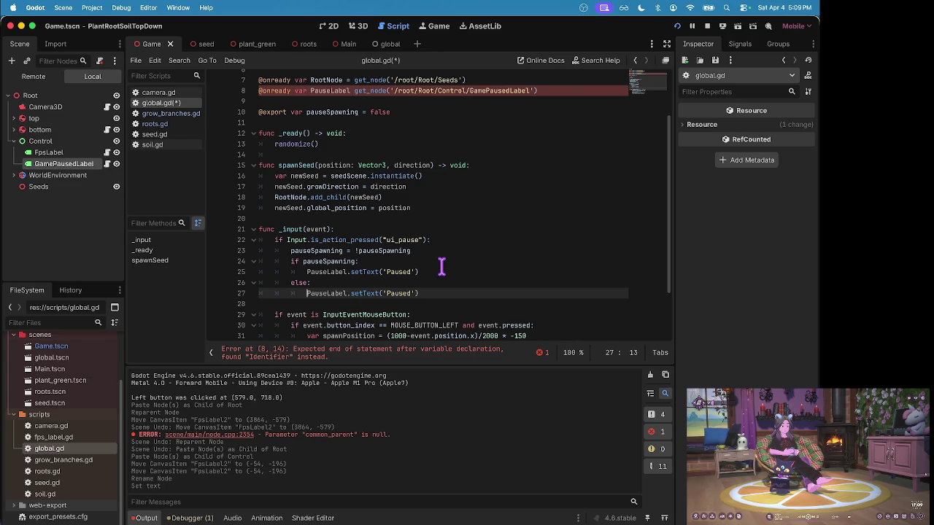
{"action": "key", "text": "super+s"}
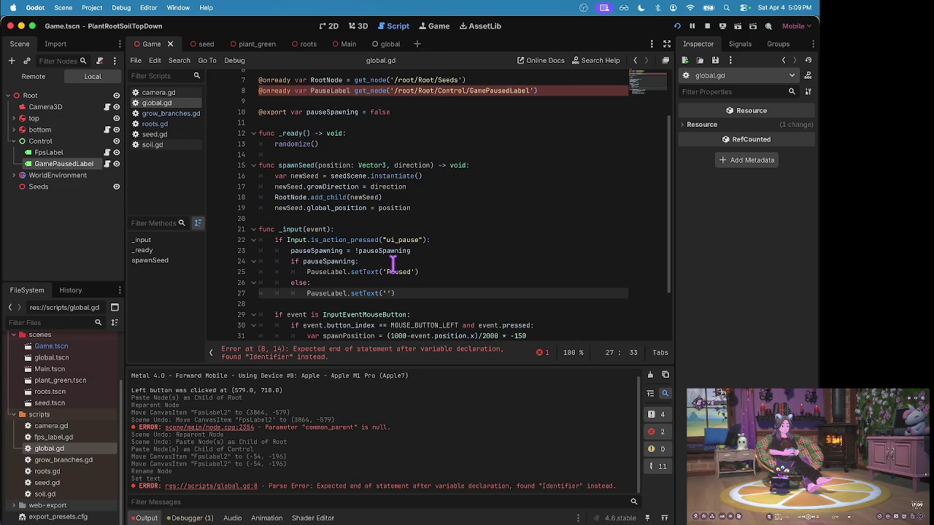
- Add the missing '=' to the PauseLabel declaration on line 8 and run the game
{"action": "left_click", "coordinate": [389, 282]}
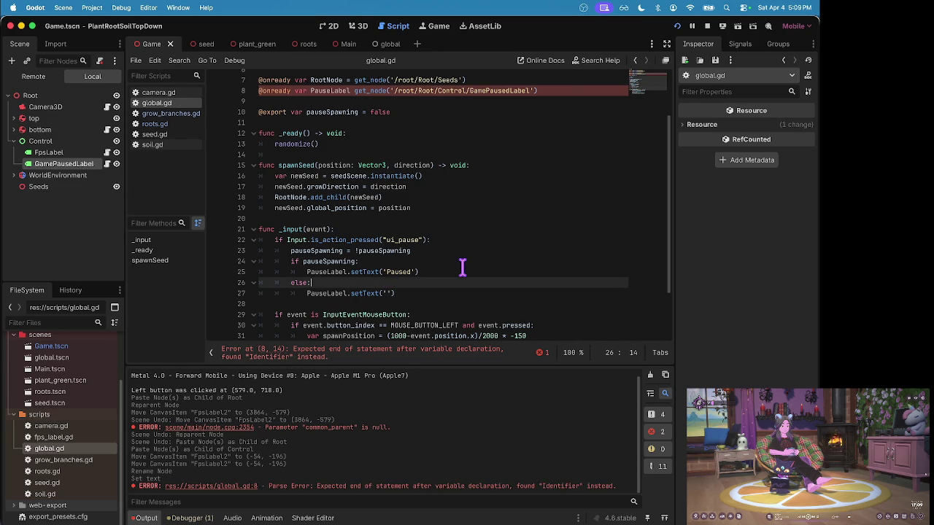
{"action": "left_click", "coordinate": [387, 271]}
{"action": "type", "text": "Game"}
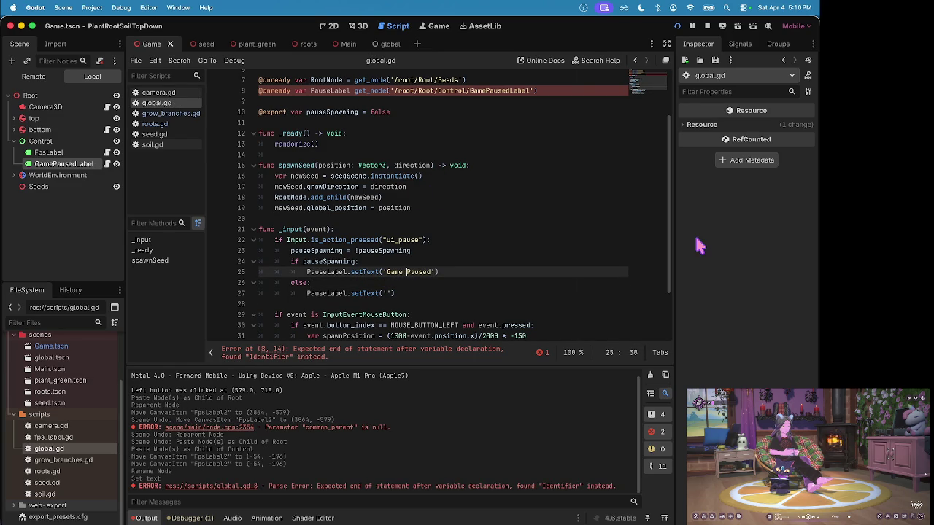
{"action": "scroll", "coordinate": [437, 97], "scroll_direction": "up", "scroll_amount": 2}
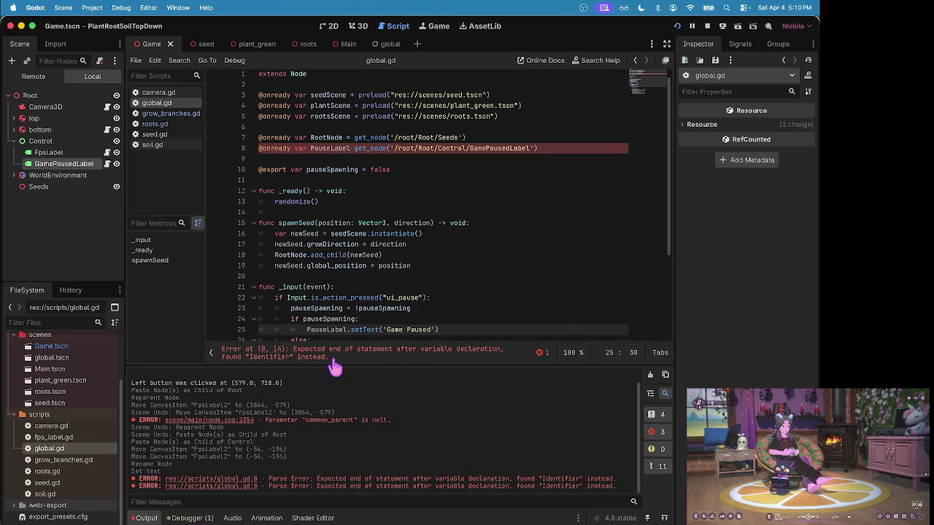
{"action": "left_click", "coordinate": [354, 148]}
{"action": "type", "text": "="}
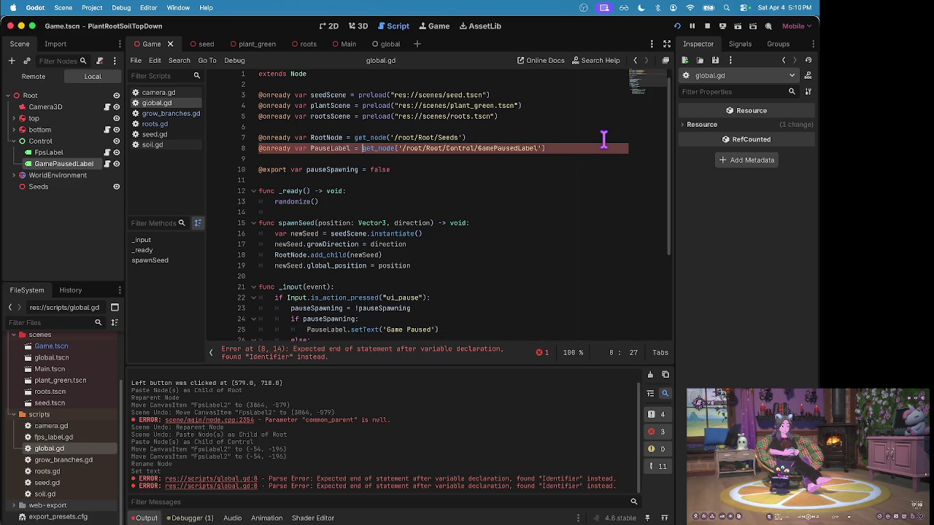
{"action": "key", "text": "super+b"}
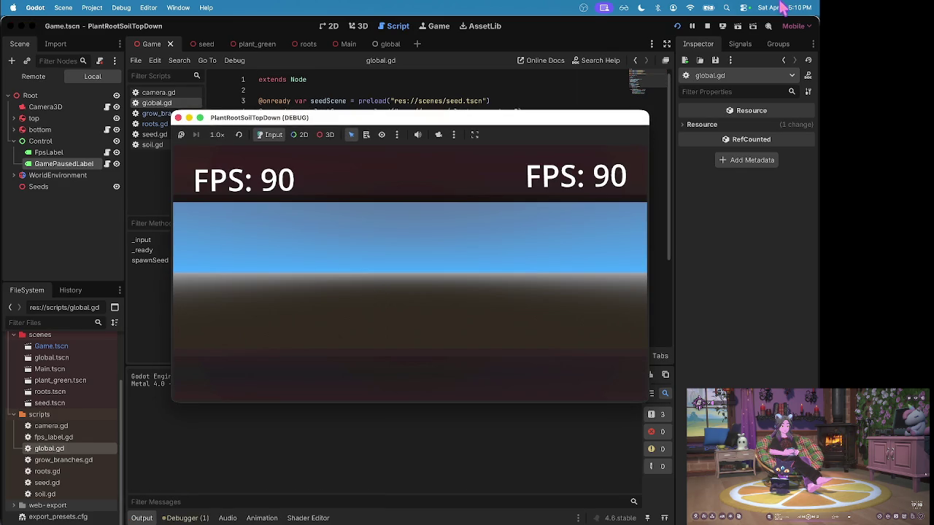
- Stop the game and look for the extra FPS readout with a Find in Files search for 'label'
{"action": "left_click", "coordinate": [708, 25]}
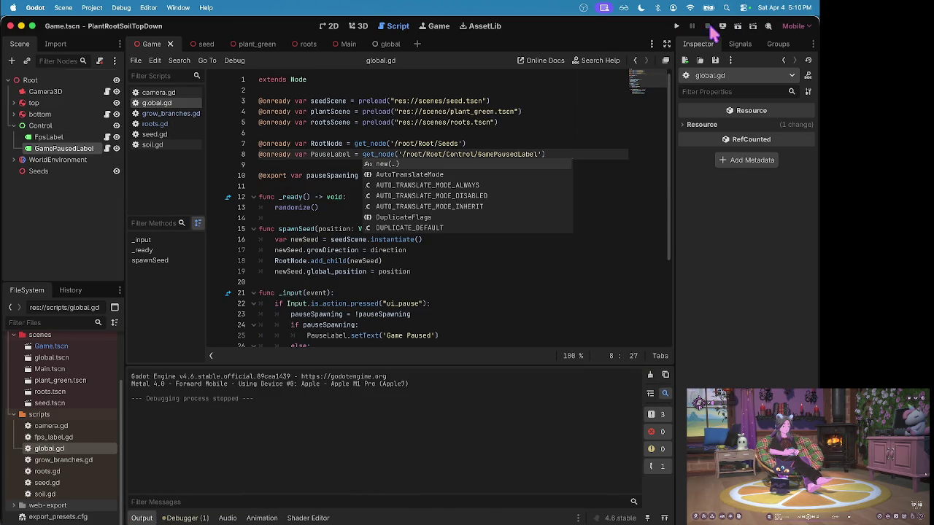
{"action": "left_click", "coordinate": [66, 148]}
{"action": "left_click", "coordinate": [73, 148]}
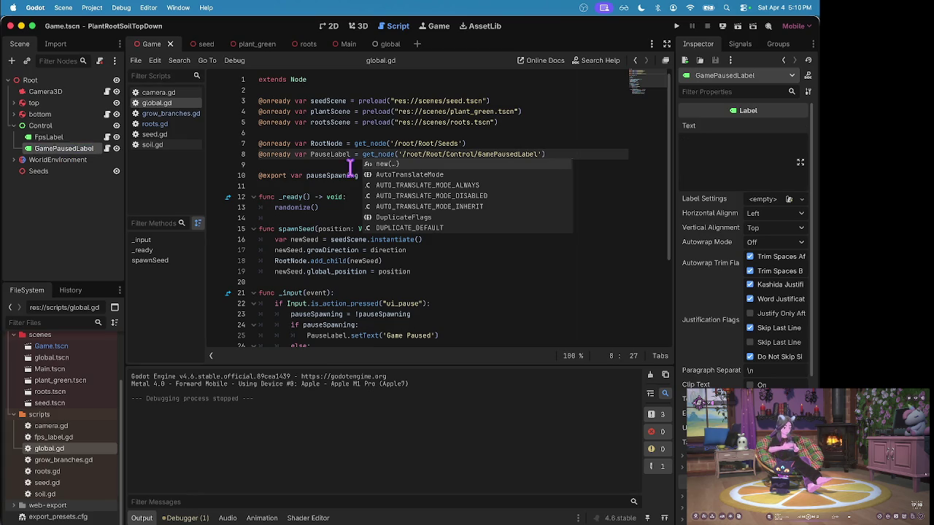
{"action": "left_click", "coordinate": [169, 94]}
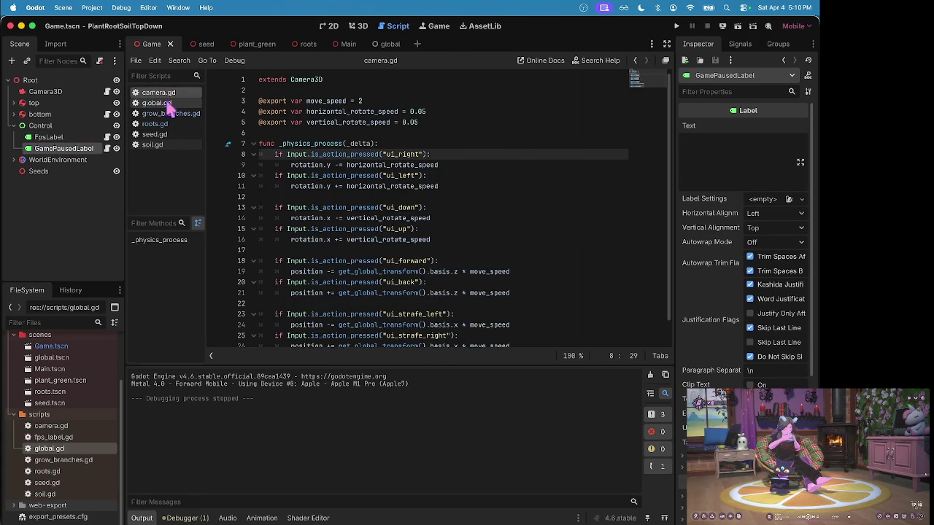
{"action": "left_click", "coordinate": [166, 103]}
{"action": "key", "text": "super+shift+f"}
{"action": "type", "text": "abe"}
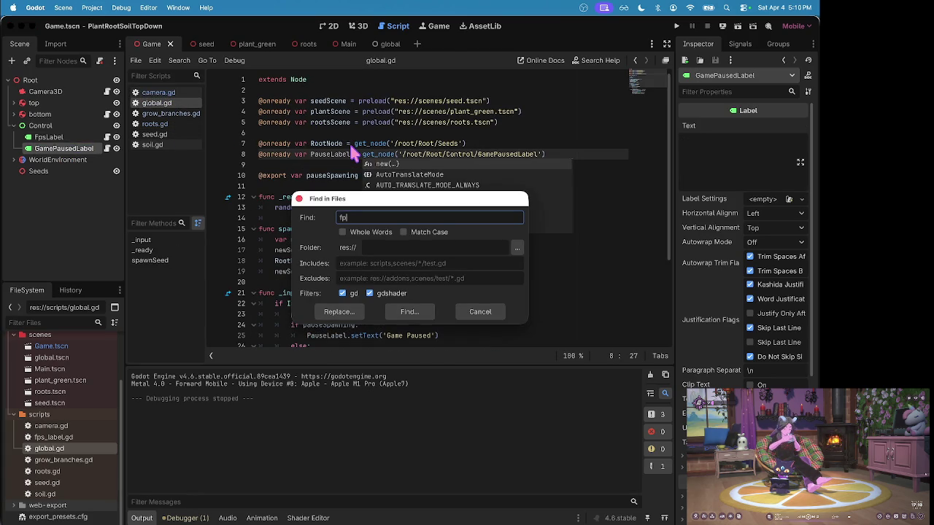
{"action": "type", "text": "labe"}
{"action": "key", "text": "Return"}
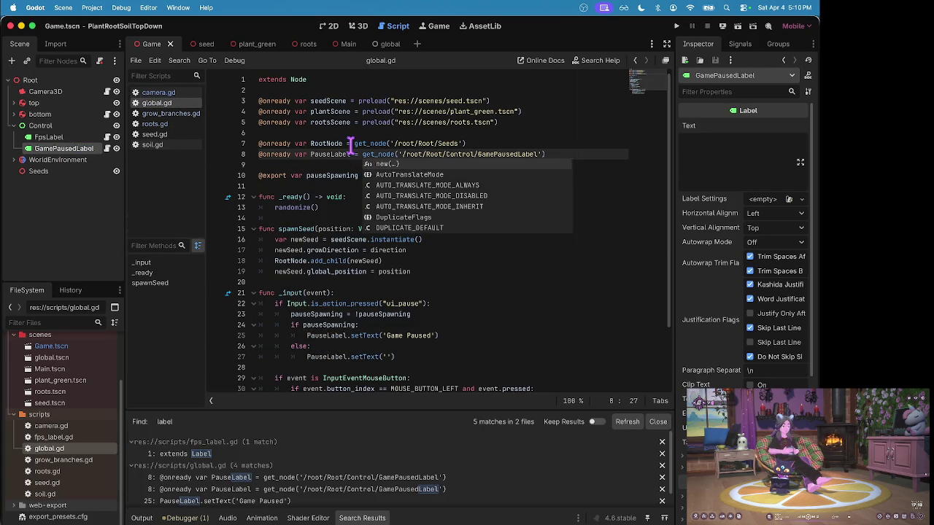
{"action": "scroll", "coordinate": [209, 454], "scroll_direction": "down", "scroll_amount": 3}
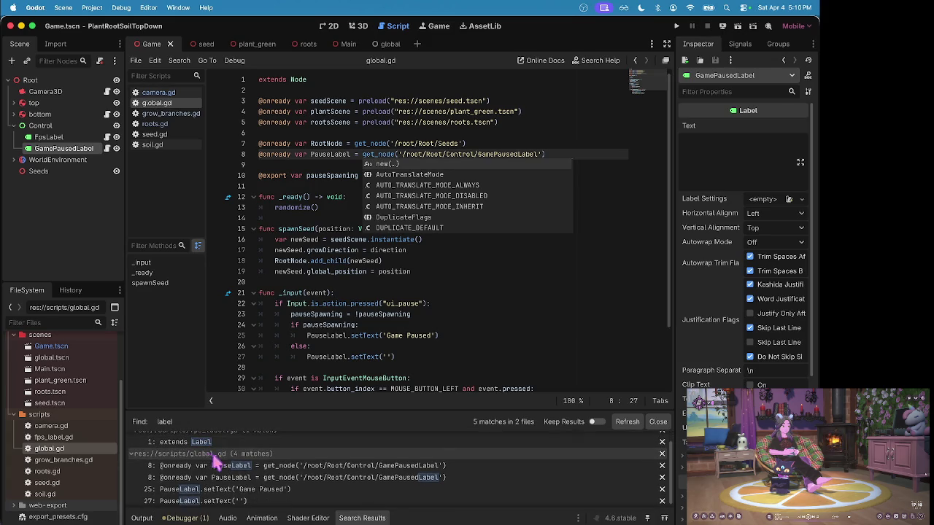
- Detach the script from GamePausedLabel and relaunch the game
{"action": "right_click", "coordinate": [87, 149]}
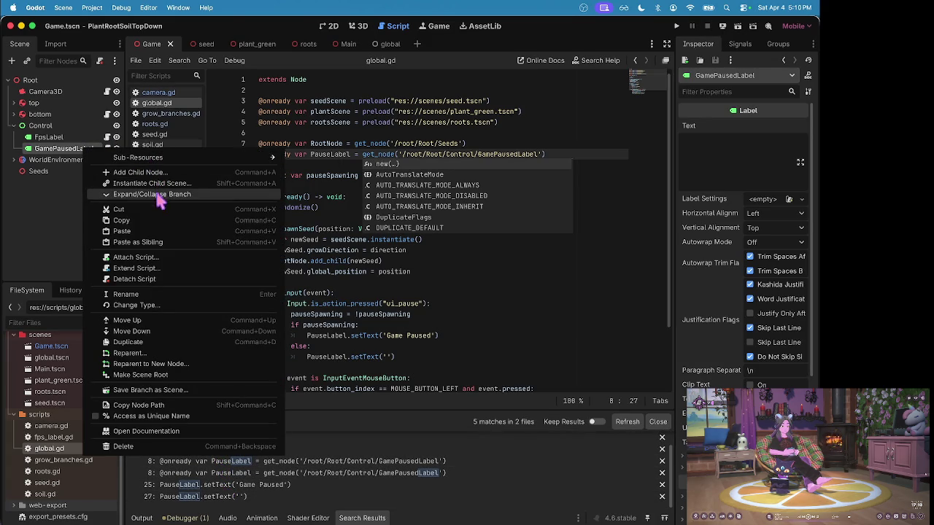
{"action": "left_click", "coordinate": [139, 280]}
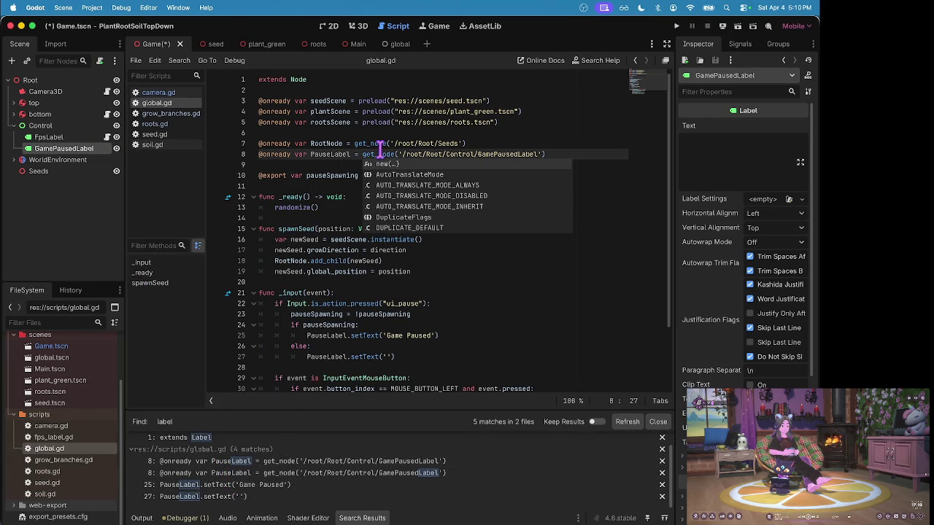
{"action": "key", "text": "super+b"}
- Spawn a seed and press P to pause, triggering the setText error on line 25
{"action": "left_click", "coordinate": [291, 266]}
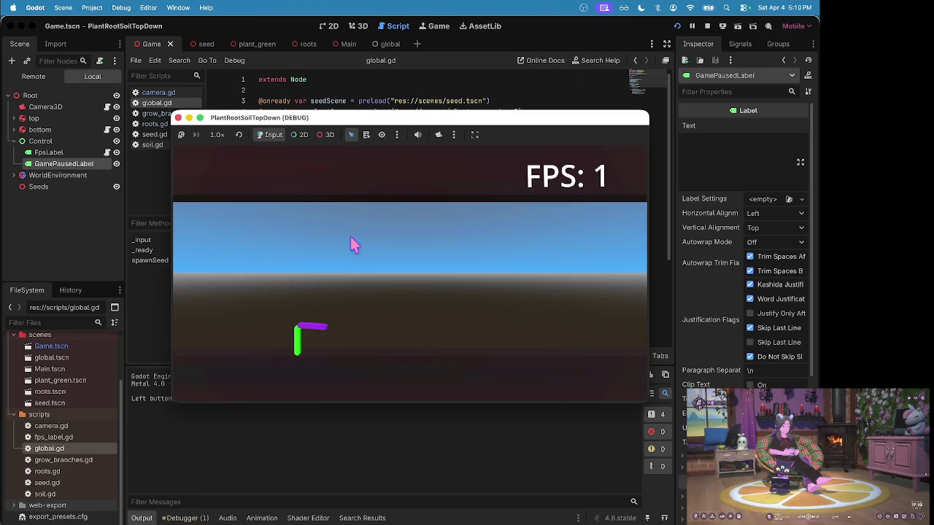
{"action": "key", "text": "p"}
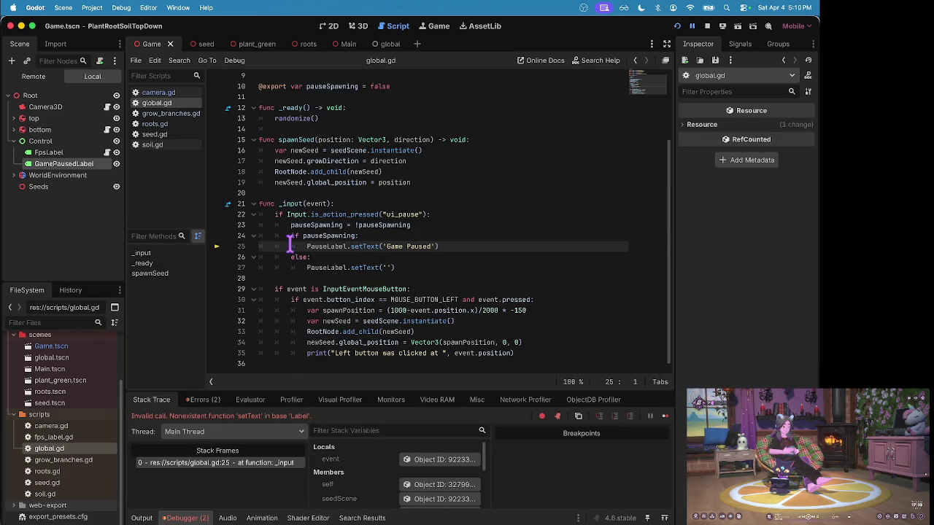
{"action": "mouse_move", "coordinate": [335, 246]}
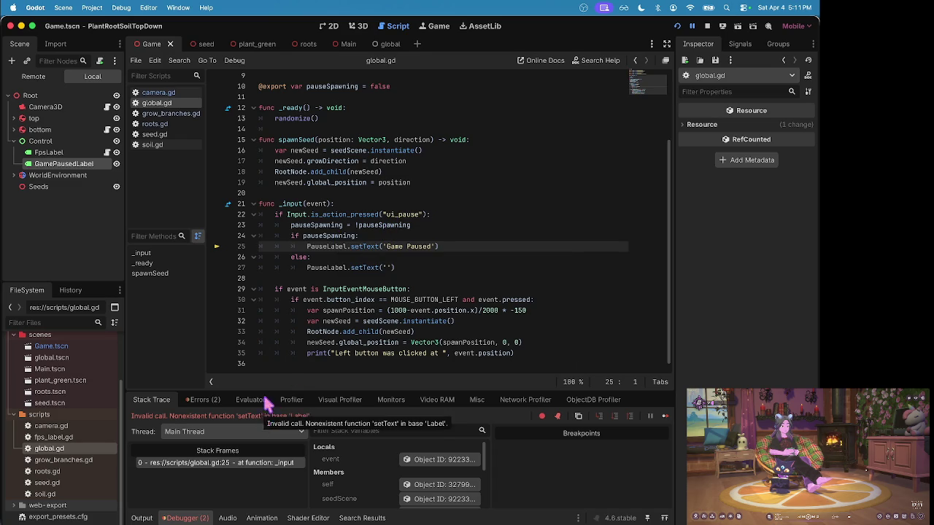
- Replace setText with a PauseLabel.text = assignment on line 25
{"action": "double_click", "coordinate": [364, 247]}
{"action": "key", "text": "BackSpace"}
{"action": "type", "text": "text ="}
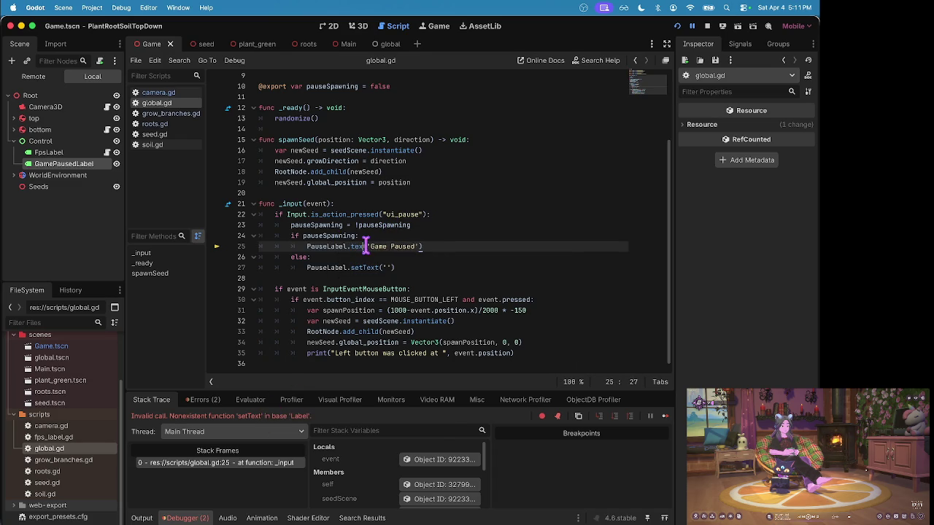
{"action": "key", "text": "Delete"}
{"action": "key", "text": "End"}
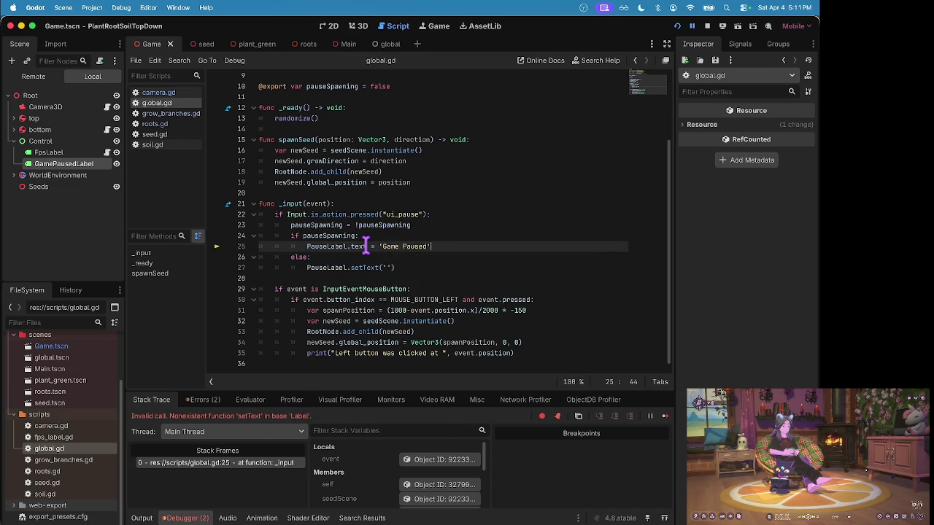
- Duplicate the PauseLabel.text assignment under the else branch with correct indentation
{"action": "triple_click", "coordinate": [360, 246]}
{"action": "key", "text": "ctrl+c"}
{"action": "left_click", "coordinate": [352, 255]}
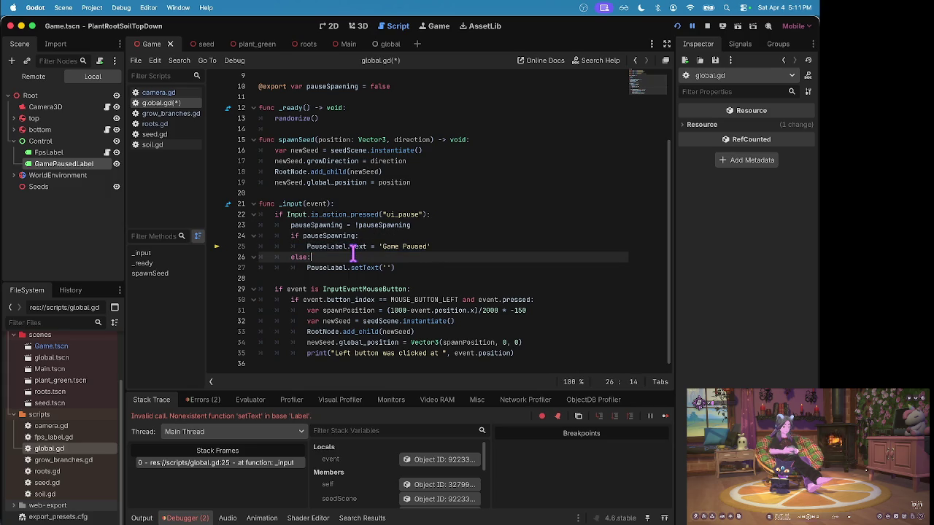
{"action": "key", "text": "Return"}
{"action": "key", "text": "ctrl+v"}
{"action": "key", "text": "Up"}
{"action": "key", "text": "Delete"}
{"action": "key", "text": "Delete"}
{"action": "key", "text": "Delete"}
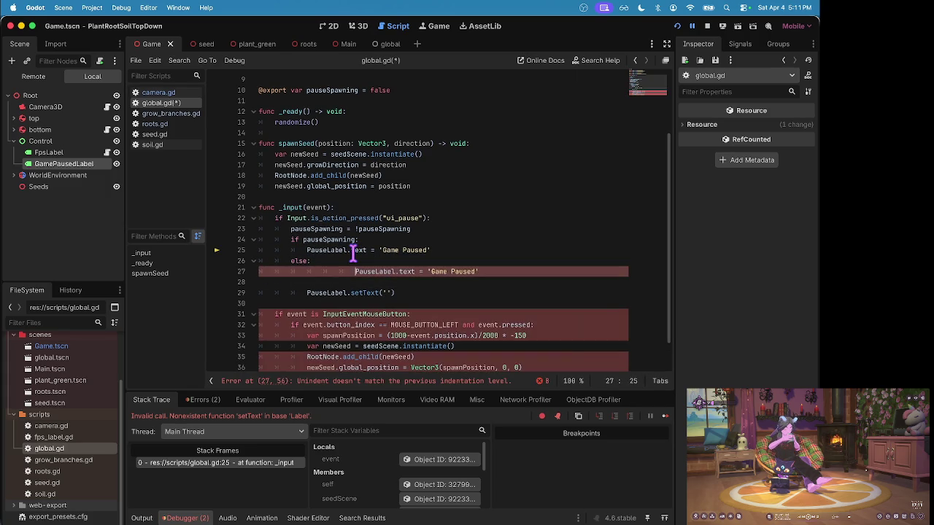
{"action": "key", "text": "Tab"}
{"action": "key", "text": "Tab"}
{"action": "key", "text": "Tab"}
- Delete the old setText line and leftover blank line, then save global.gd
{"action": "triple_click", "coordinate": [382, 291]}
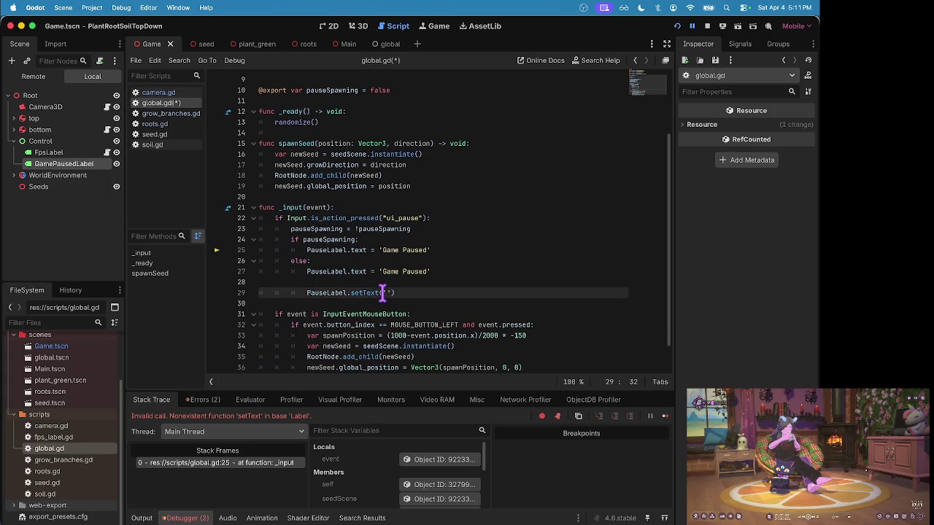
{"action": "key", "text": "BackSpace"}
{"action": "key", "text": "BackSpace"}
{"action": "key", "text": "Up"}
{"action": "key", "text": "End"}
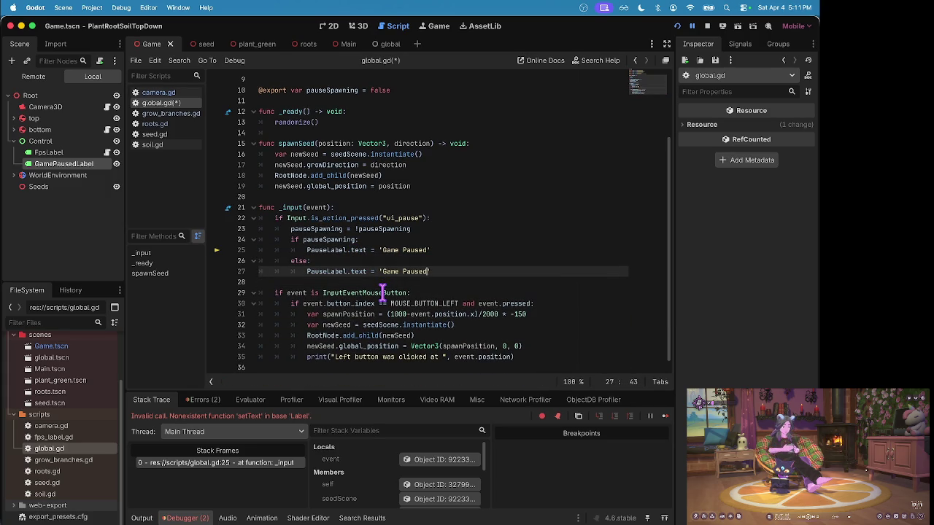
{"action": "key", "text": "BackSpace"}
{"action": "key", "text": "BackSpace"}
{"action": "key", "text": "BackSpace"}
{"action": "key", "text": "ctrl+s"}
- Run the game, grow a plant, and stop the debug session
{"action": "key", "text": "ctrl+b"}
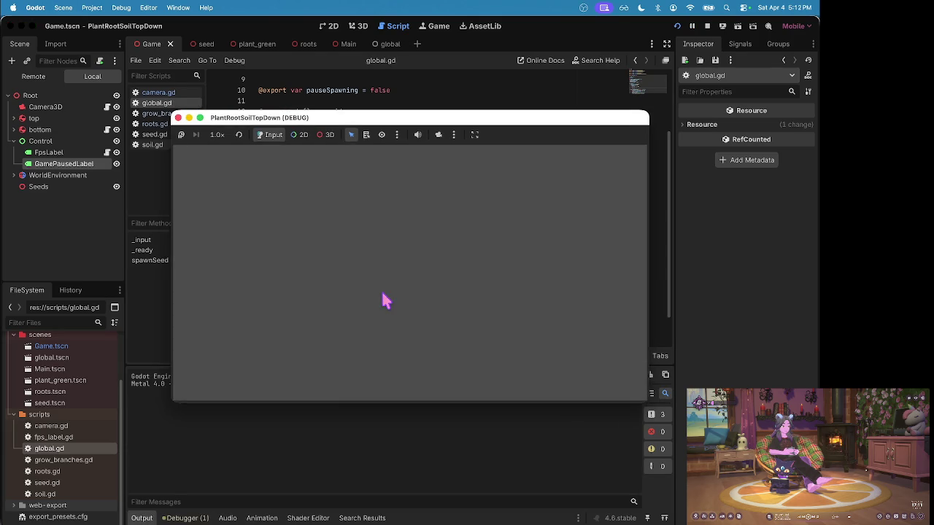
{"action": "left_click", "coordinate": [383, 295]}
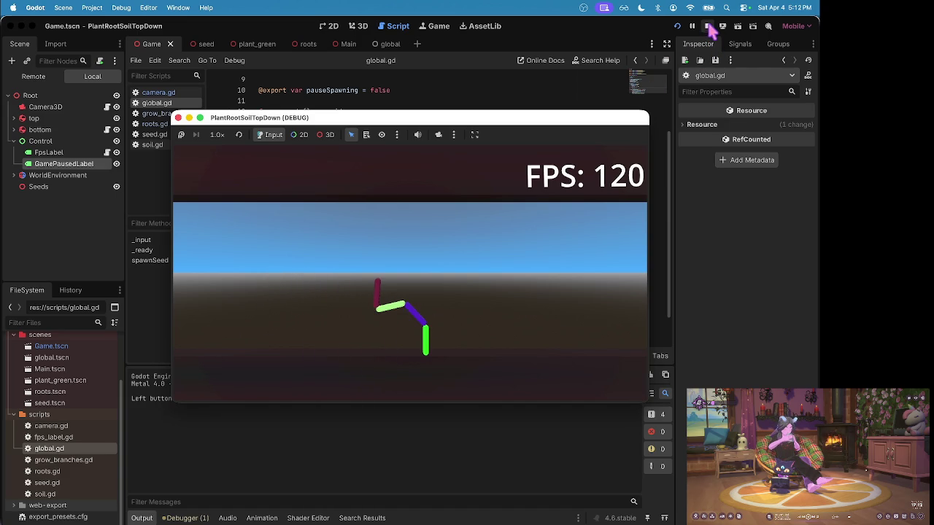
{"action": "left_click", "coordinate": [707, 27]}
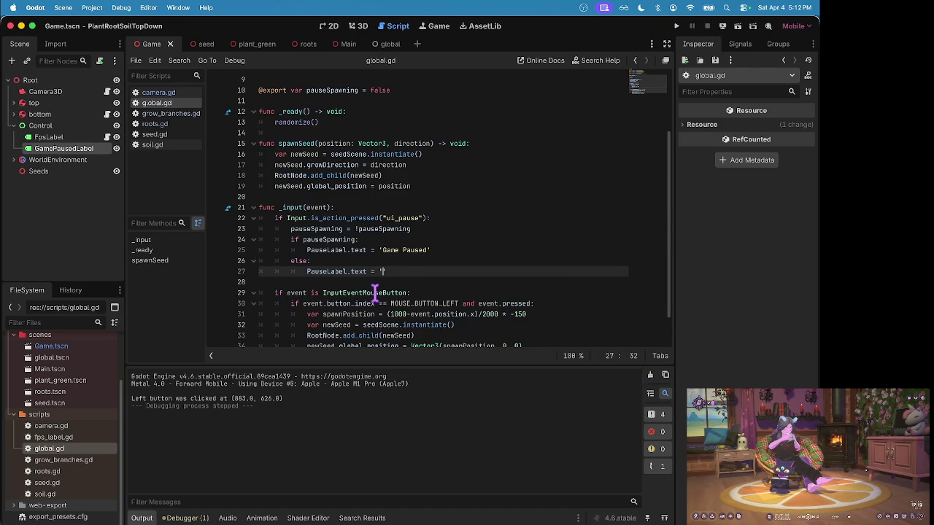
- Turn off One Shot on plant_green.tscn's GrowTimer, save the scene, and run the game
{"action": "left_click", "coordinate": [403, 257]}
{"action": "scroll", "coordinate": [402, 257], "scroll_direction": "down", "scroll_amount": 1}
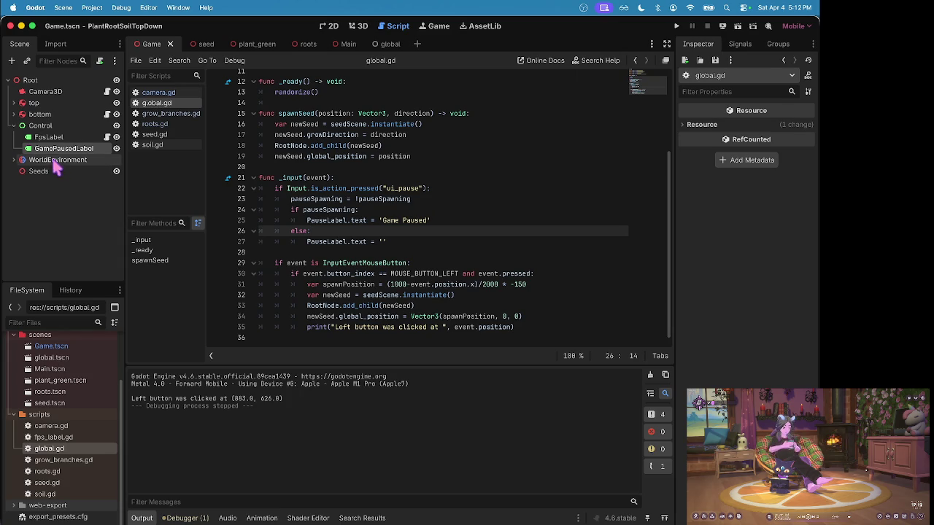
{"action": "double_click", "coordinate": [62, 380]}
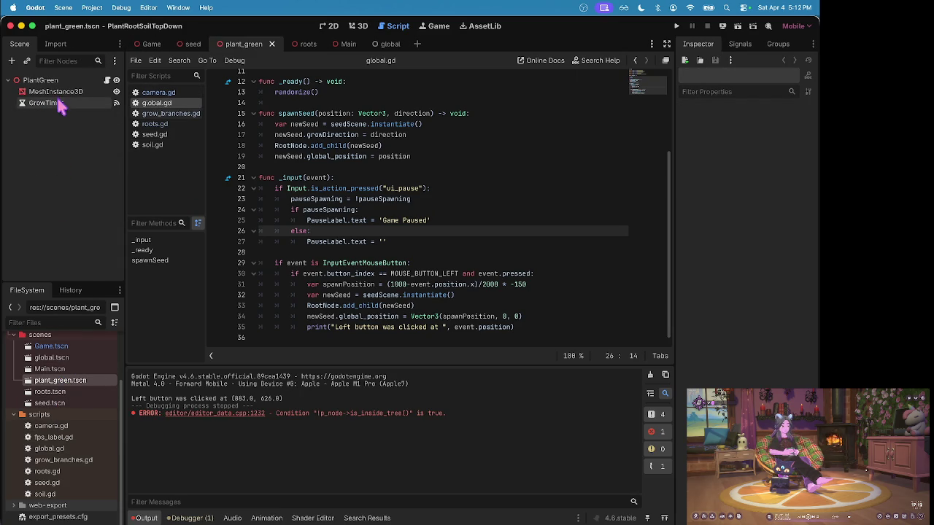
{"action": "left_click", "coordinate": [57, 104]}
{"action": "left_click", "coordinate": [754, 155]}
{"action": "key", "text": "ctrl+s"}
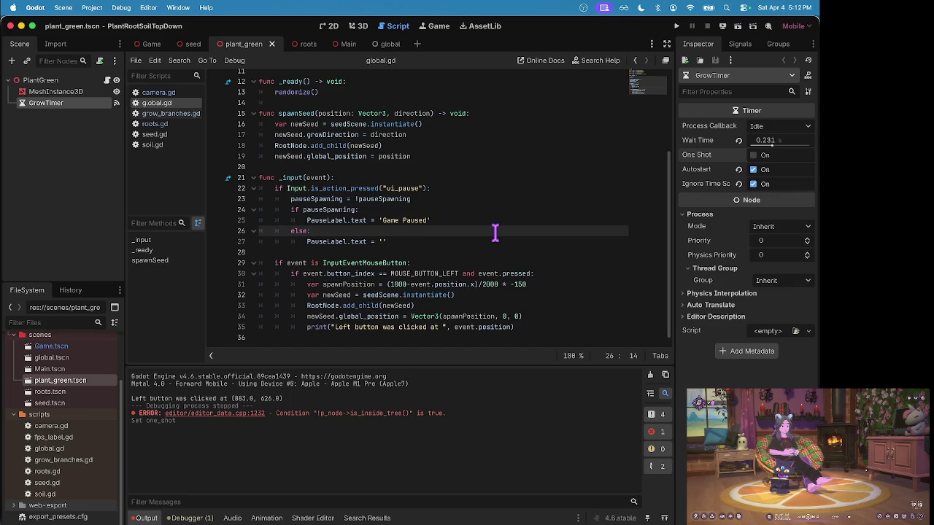
{"action": "key", "text": "super+r"}
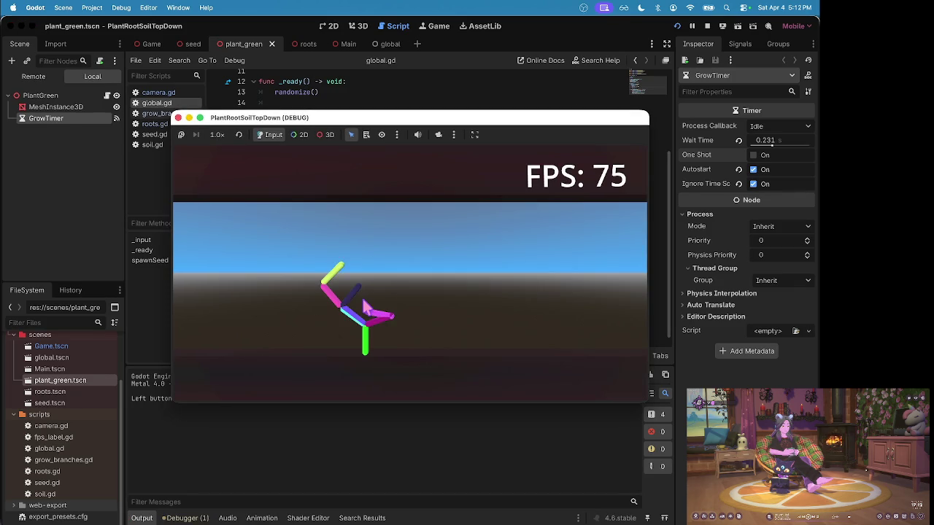
- Pause, resume and pause growth again with Escape, and zoom the view out
{"action": "key", "text": "Escape"}
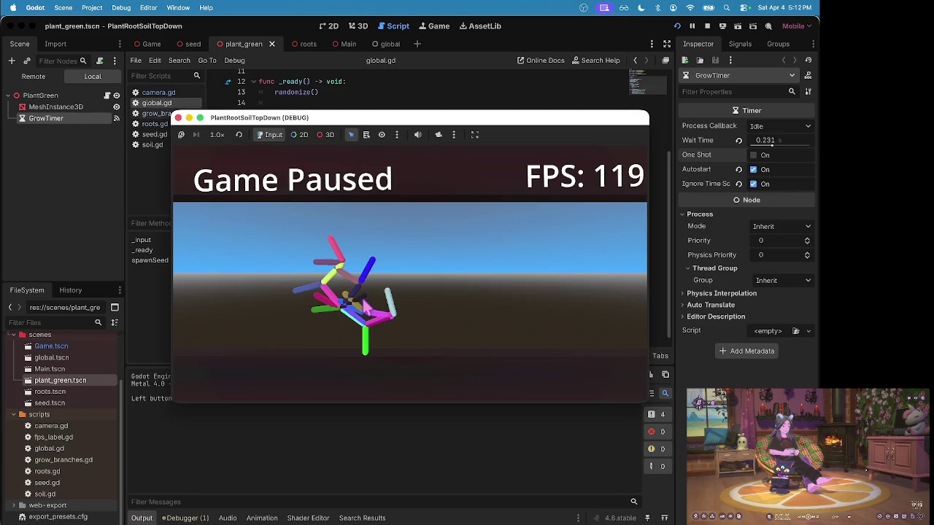
{"action": "key", "text": "Escape"}
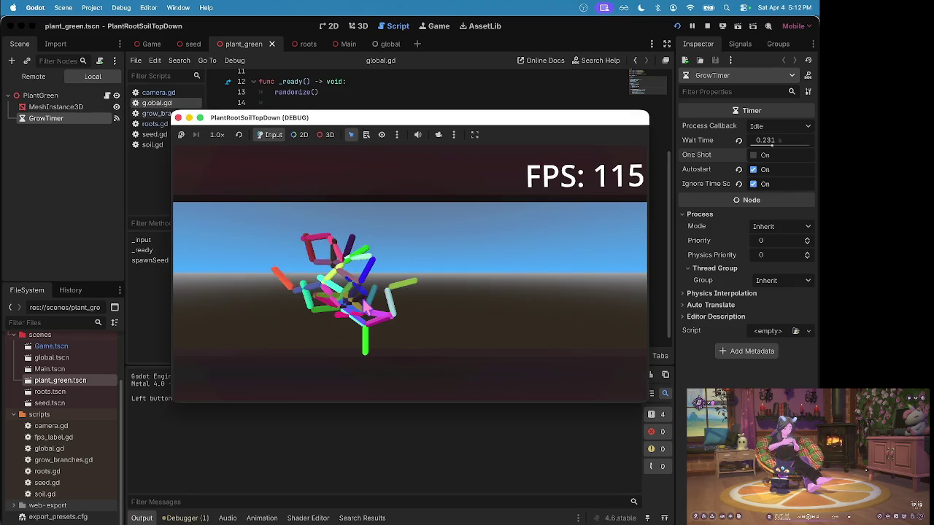
{"action": "key", "text": "Escape"}
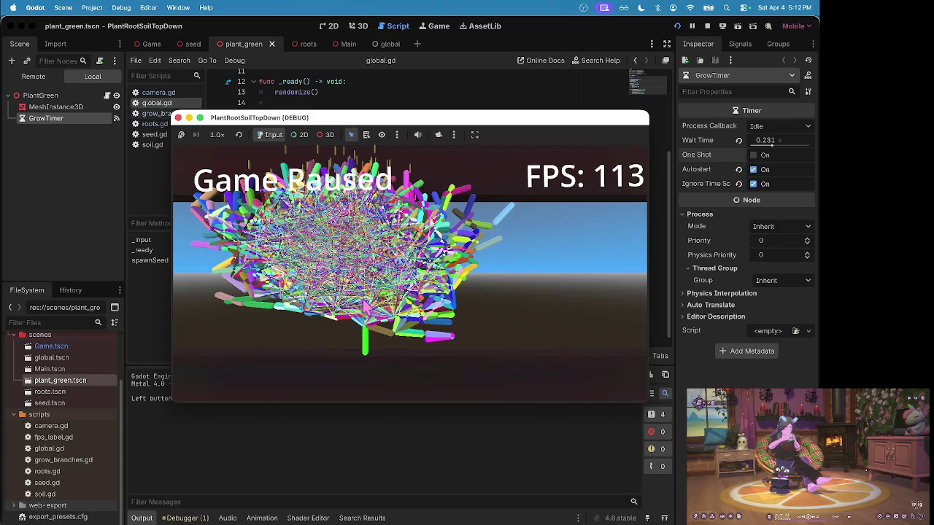
{"action": "scroll", "coordinate": [364, 304], "scroll_direction": "down", "scroll_amount": 5}
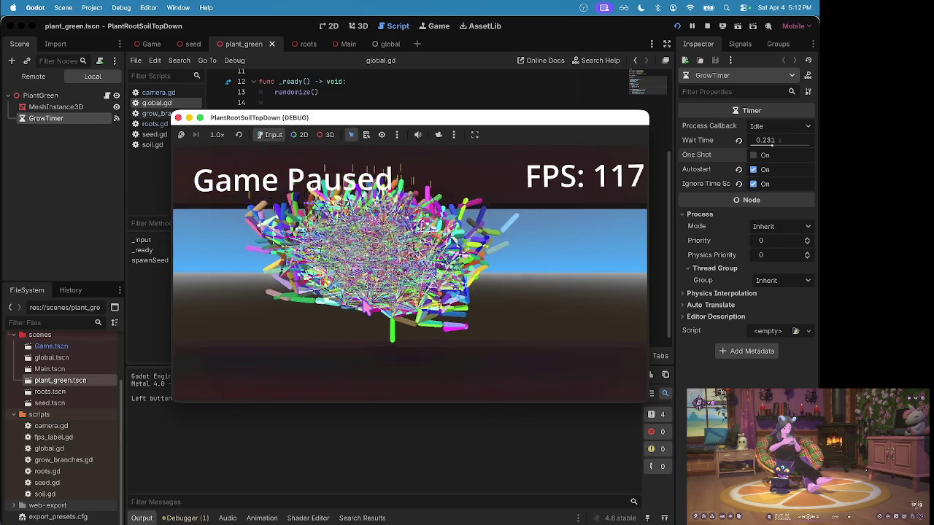
{"action": "scroll", "coordinate": [365, 307], "scroll_direction": "down", "scroll_amount": 2}
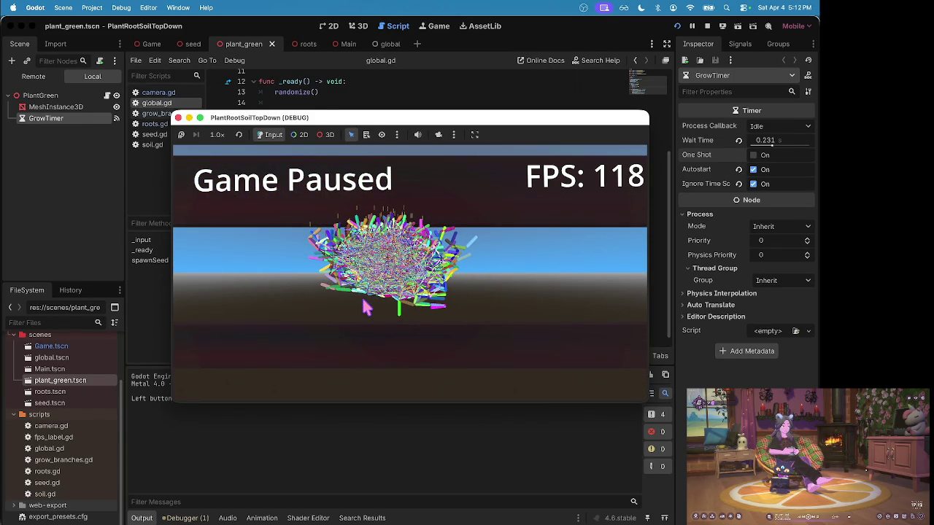
- Plant seven seeds along the ground near the plant and resume growth with P
{"action": "left_click", "coordinate": [301, 310]}
{"action": "left_click", "coordinate": [484, 312]}
{"action": "left_click", "coordinate": [440, 312]}
{"action": "left_click", "coordinate": [422, 315]}
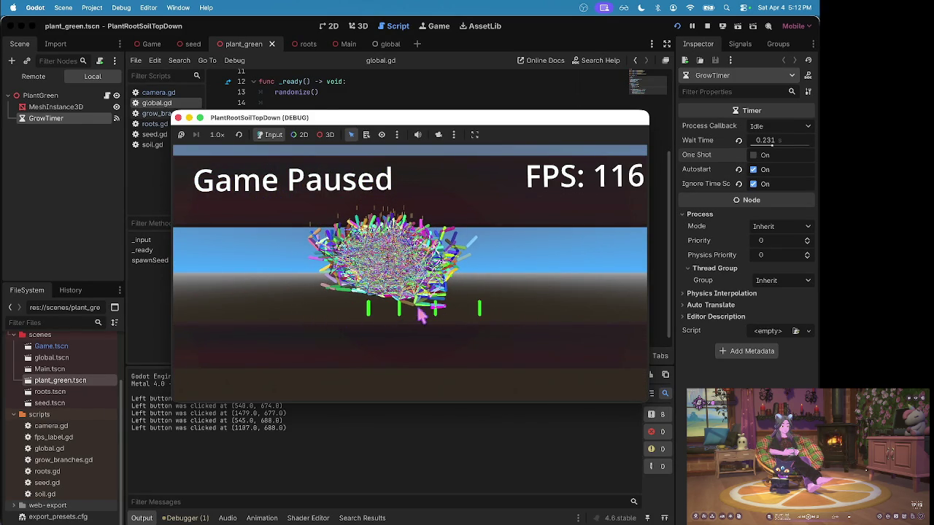
{"action": "left_click", "coordinate": [324, 313]}
{"action": "left_click", "coordinate": [447, 313]}
{"action": "left_click", "coordinate": [457, 312]}
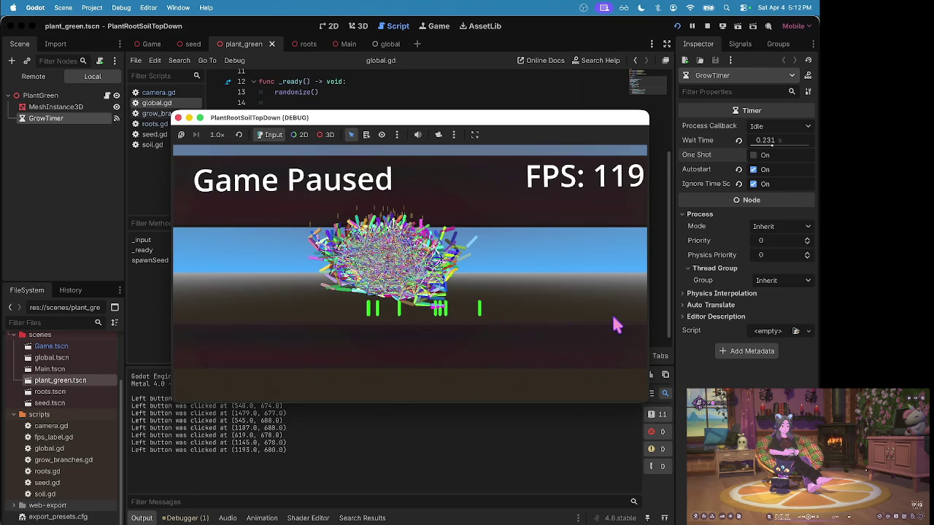
{"action": "key", "text": "p"}
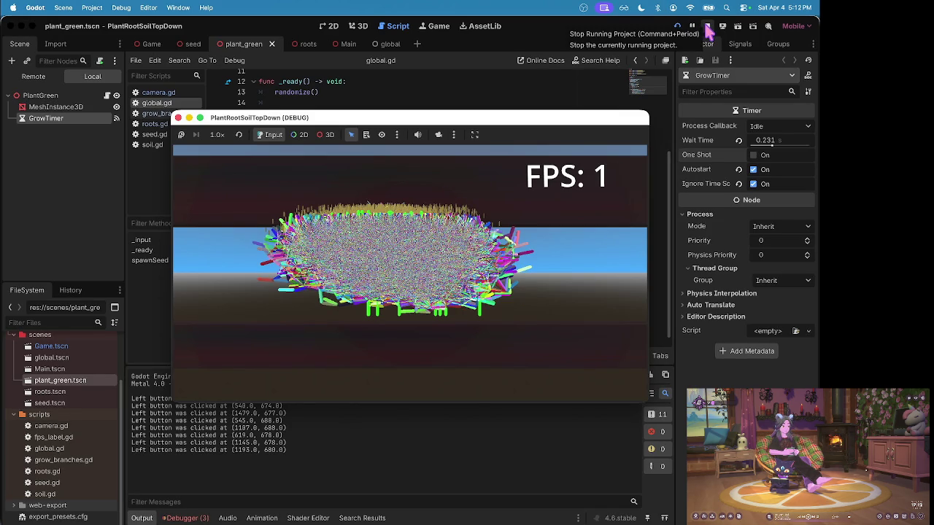
- Plant another seed, then check the four errors in the Debugger's Errors list
{"action": "left_click", "coordinate": [576, 191]}
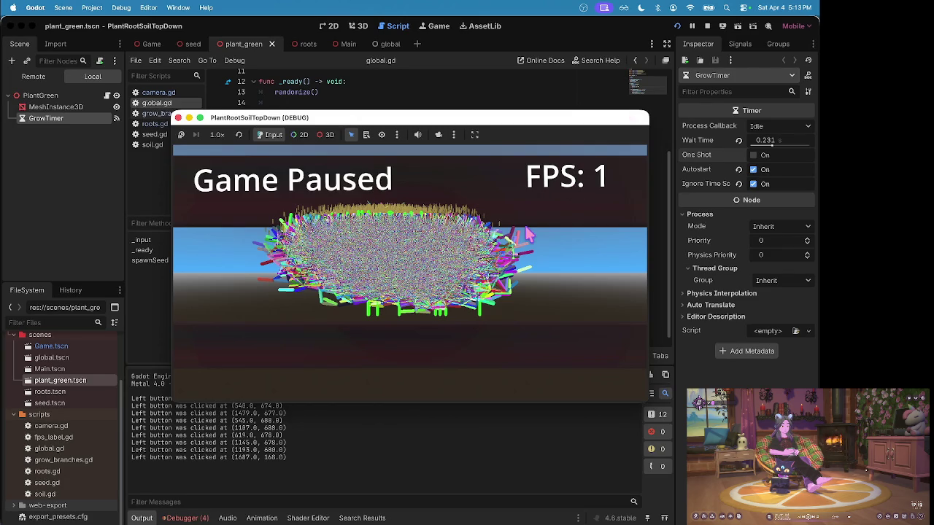
{"action": "left_click", "coordinate": [179, 518]}
{"action": "left_click", "coordinate": [203, 399]}
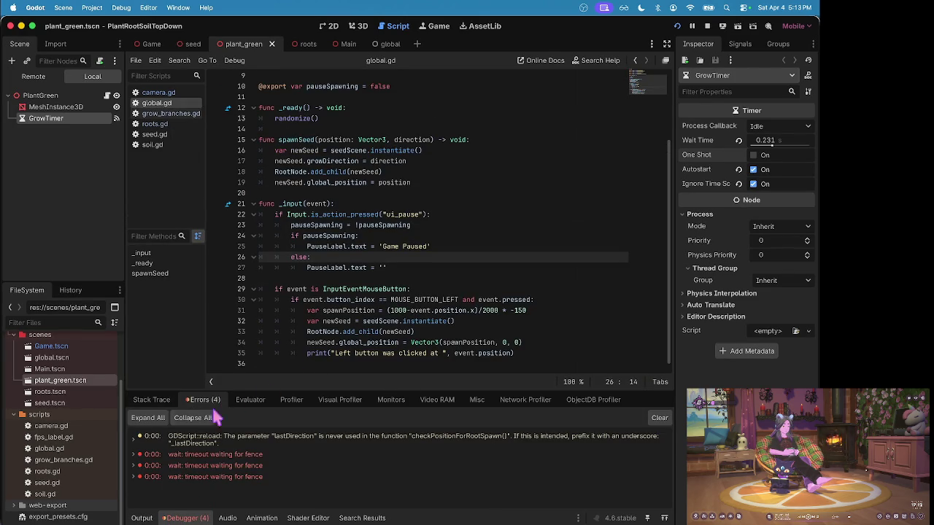
{"action": "left_click", "coordinate": [143, 518]}
- Plant one more seed in the game, stop it, and return to line 23 of global.gd
{"action": "key", "text": "ctrl+Up"}
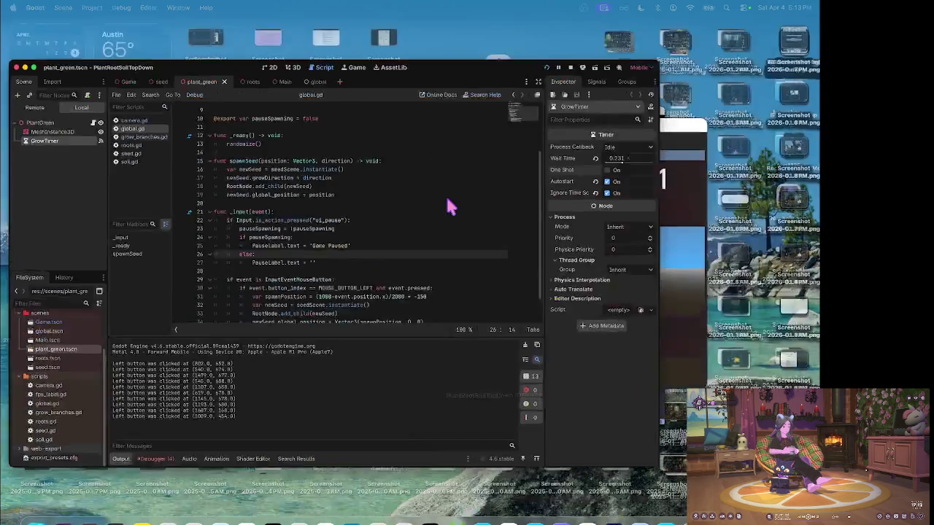
{"action": "left_click", "coordinate": [411, 240]}
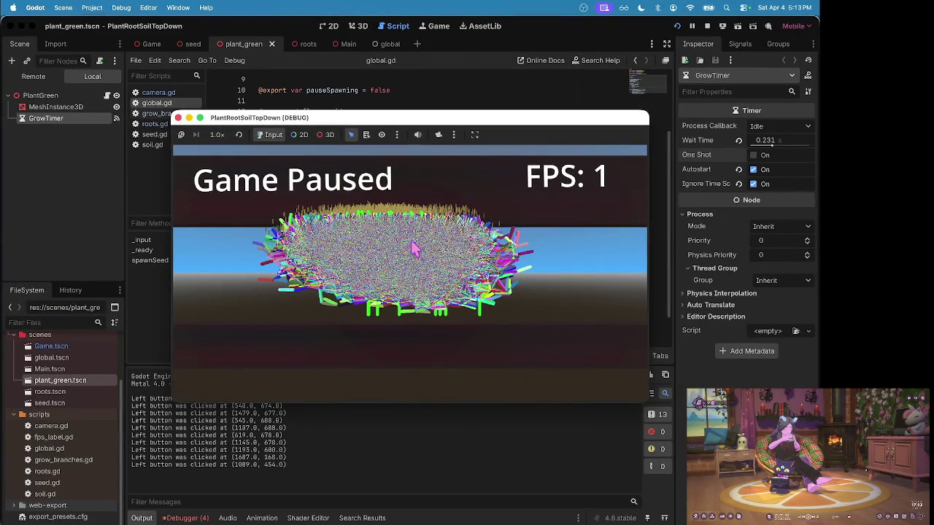
{"action": "left_click", "coordinate": [431, 239]}
{"action": "left_click", "coordinate": [707, 27]}
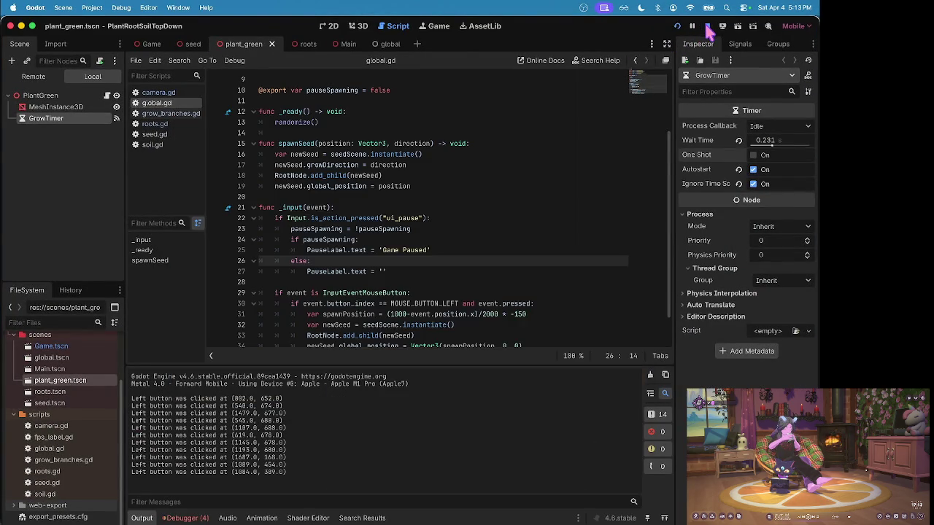
{"action": "left_click", "coordinate": [503, 230]}
- Re-enable One Shot on the GrowTimer in the Inspector and save the plant_green scene
{"action": "scroll", "coordinate": [503, 230], "scroll_direction": "up", "scroll_amount": 2}
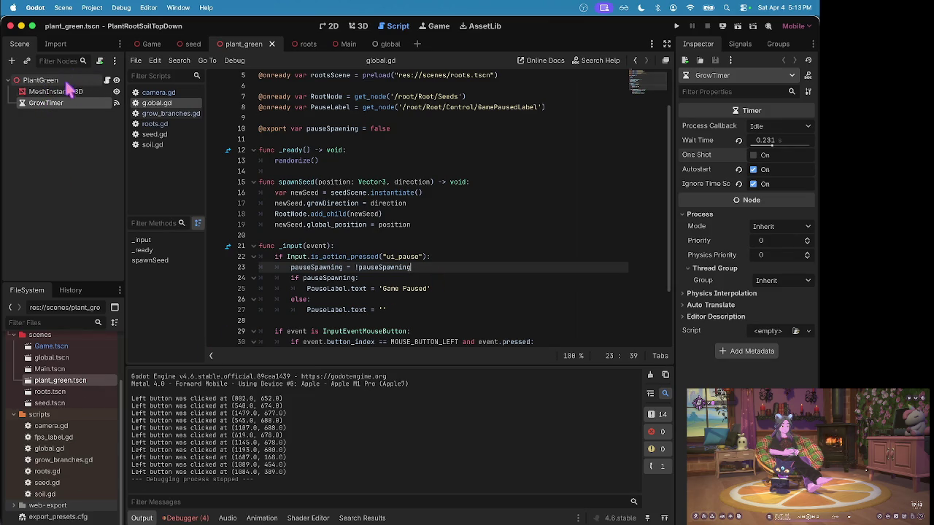
{"action": "left_click", "coordinate": [754, 156]}
{"action": "key", "text": "super+s"}
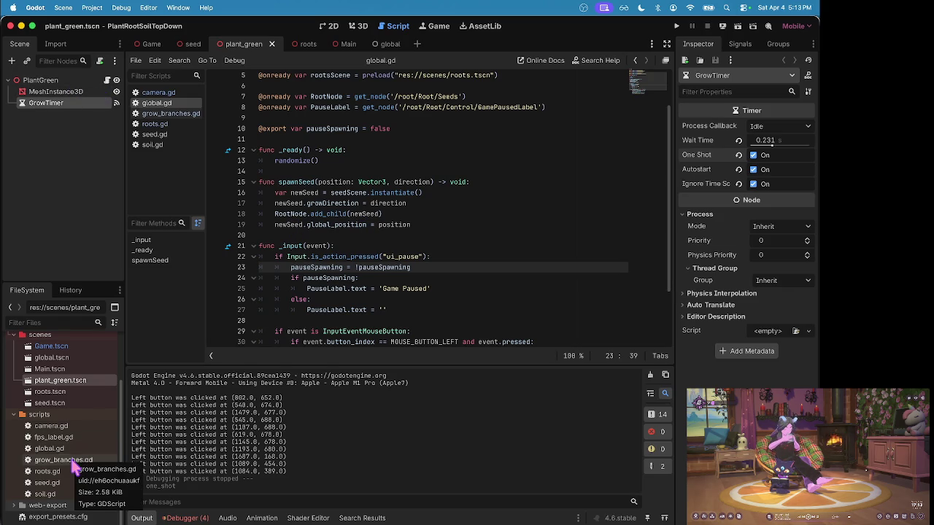
- In grow_branches.gd, change the GrowTimer's queue_free() call on line 23 to free()
{"action": "double_click", "coordinate": [73, 467]}
{"action": "left_click", "coordinate": [406, 196]}
{"action": "scroll", "coordinate": [409, 211], "scroll_direction": "down", "scroll_amount": 2}
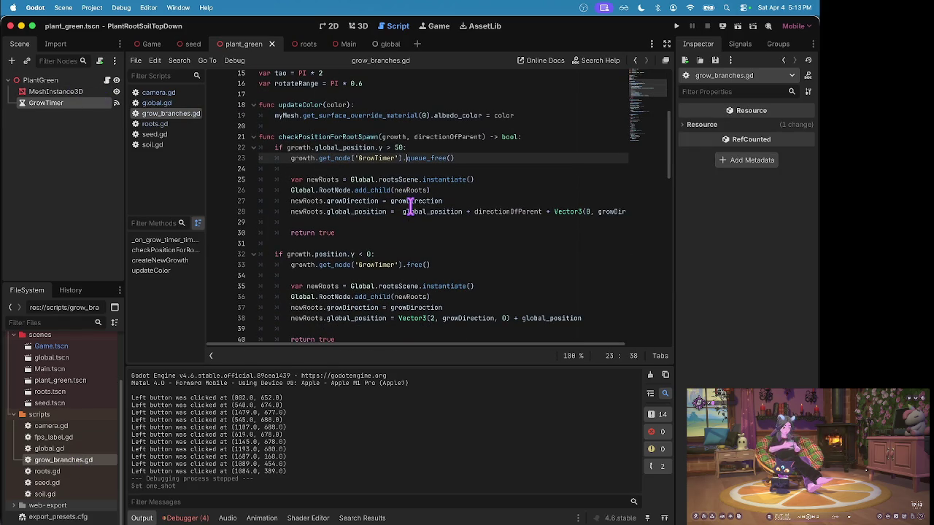
{"action": "triple_click", "coordinate": [422, 158]}
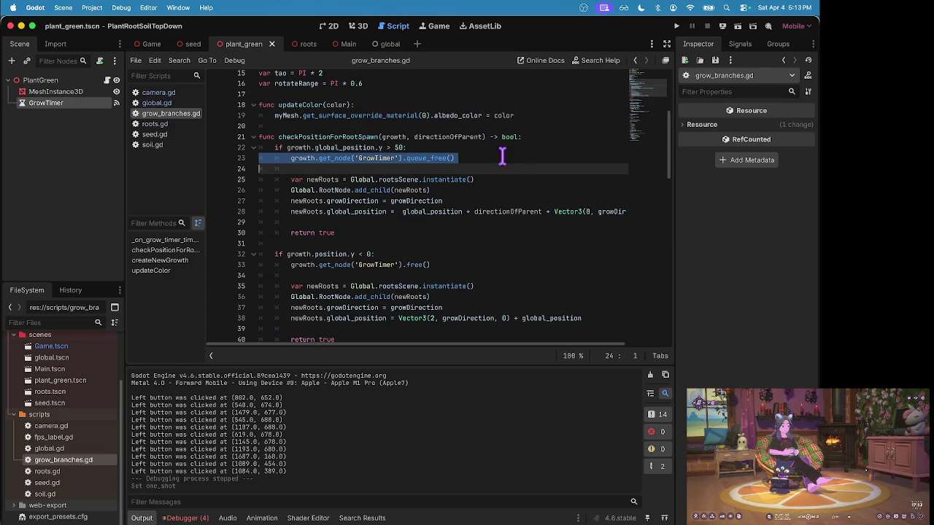
{"action": "left_click", "coordinate": [431, 158]}
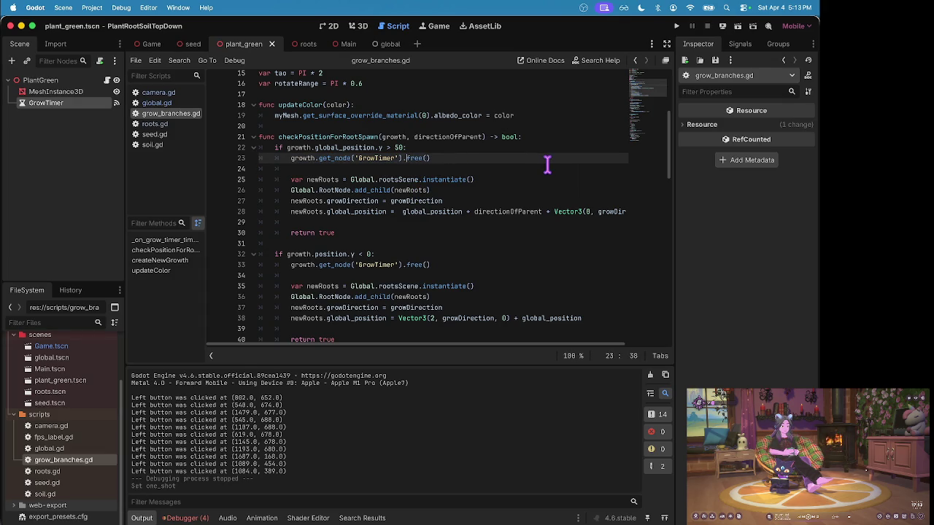
- Test-run the game: plant a seed, pause and resume growth, then stop it
{"action": "key", "text": "super+b"}
{"action": "left_click", "coordinate": [372, 260]}
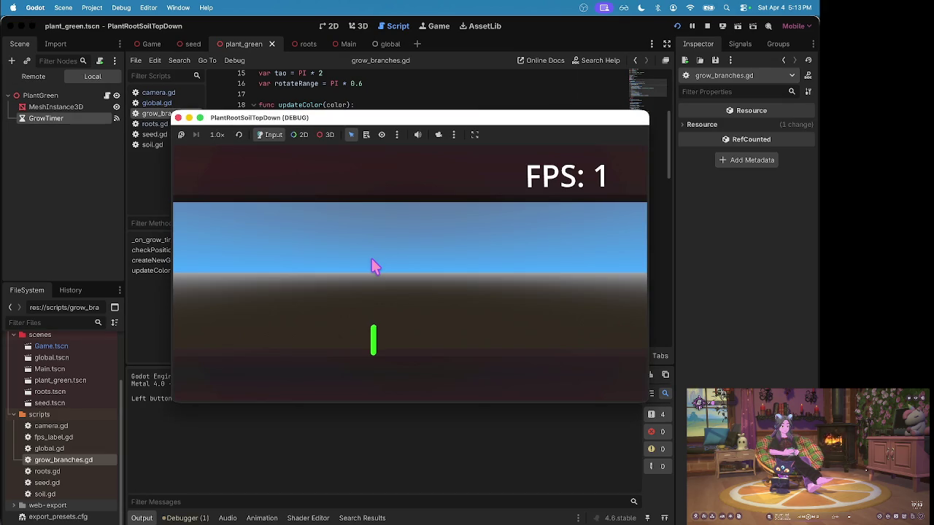
{"action": "key", "text": "Escape"}
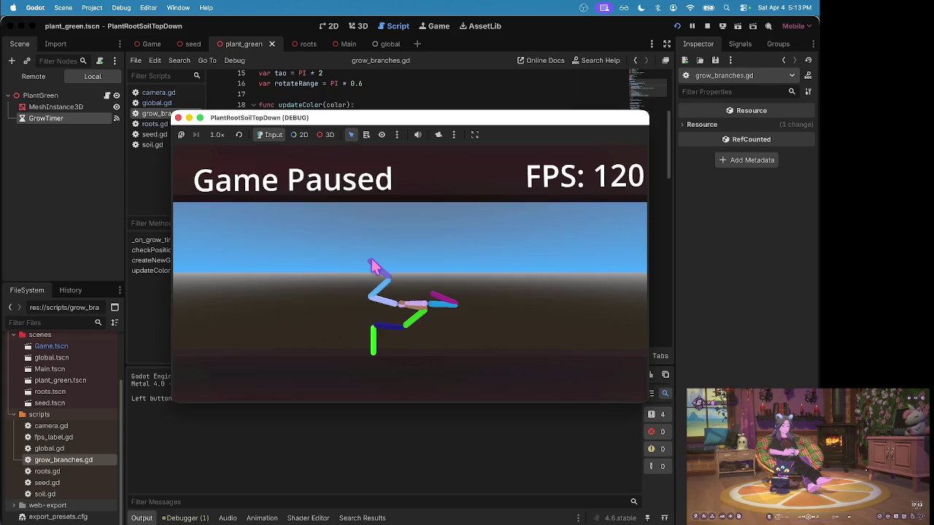
{"action": "key", "text": "Escape"}
{"action": "key", "text": "Escape"}
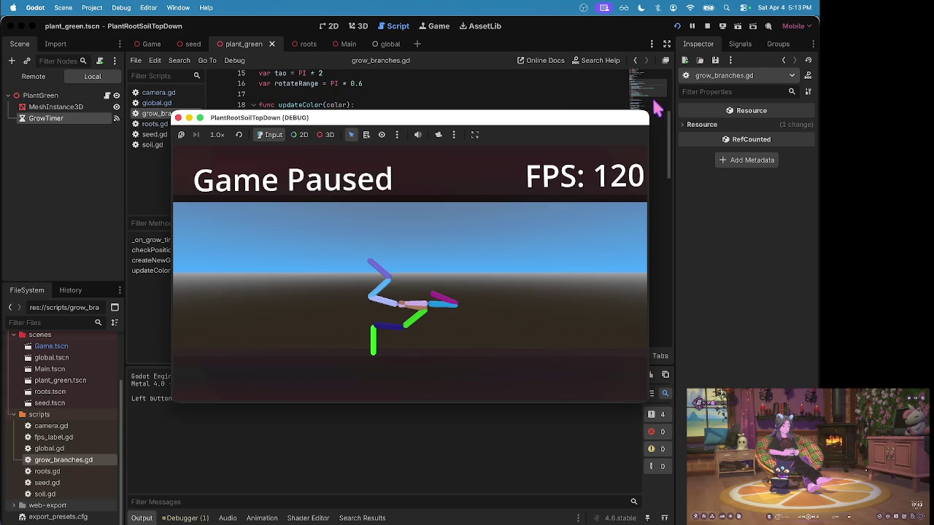
{"action": "left_click", "coordinate": [708, 25]}
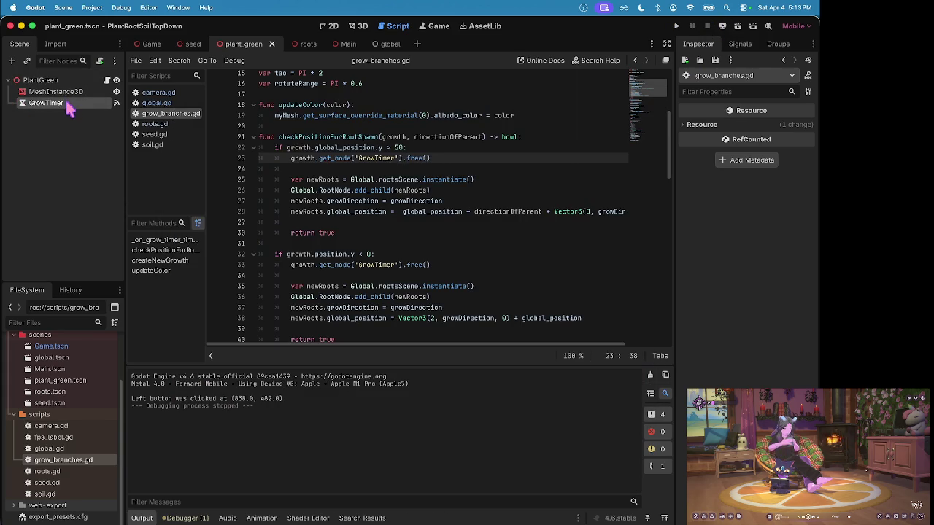
- Turn off One Shot on the GrowTimer node
{"action": "left_click", "coordinate": [67, 103]}
{"action": "left_click", "coordinate": [753, 154]}
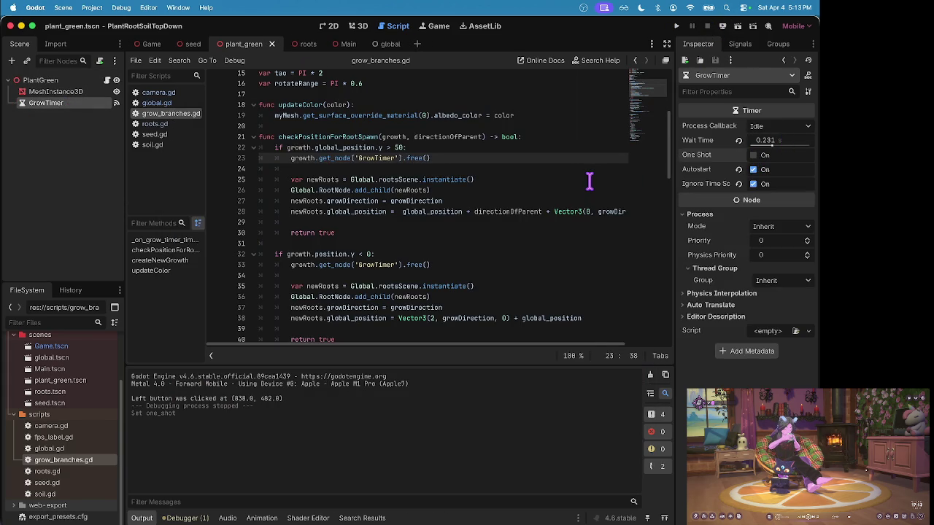
{"action": "key", "text": "shift+alt+o"}
{"action": "key", "text": "Escape"}
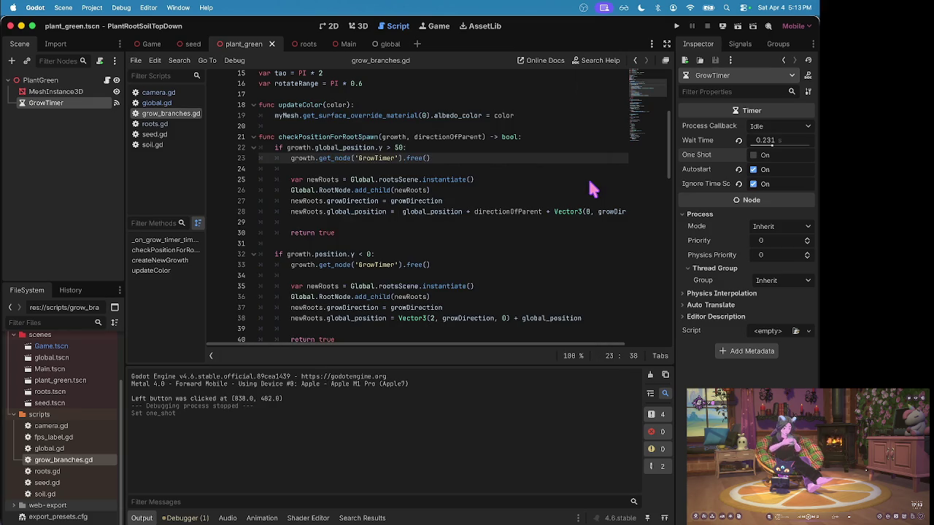
- Run the game, plant a seed, pause the growth, then stop the game
{"action": "key", "text": "super+b"}
{"action": "left_click", "coordinate": [358, 354]}
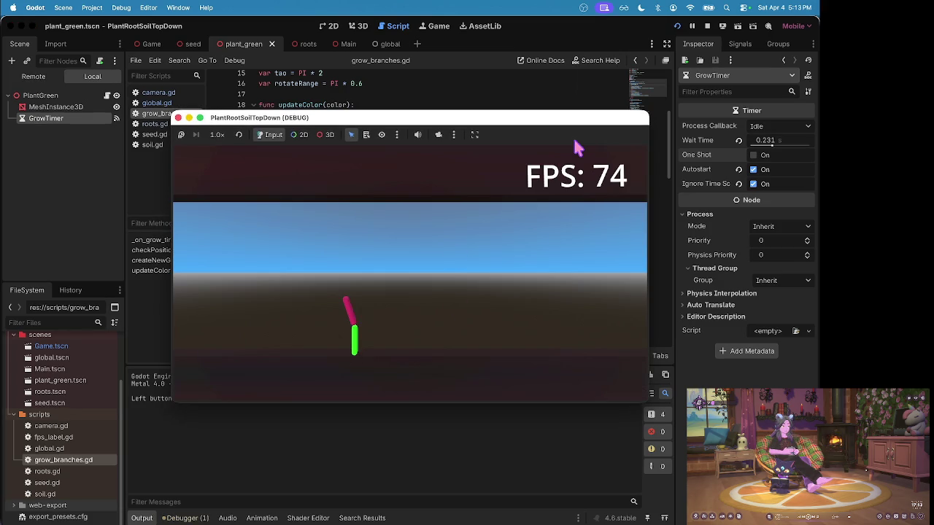
{"action": "key", "text": "Escape"}
{"action": "key", "text": "Escape"}
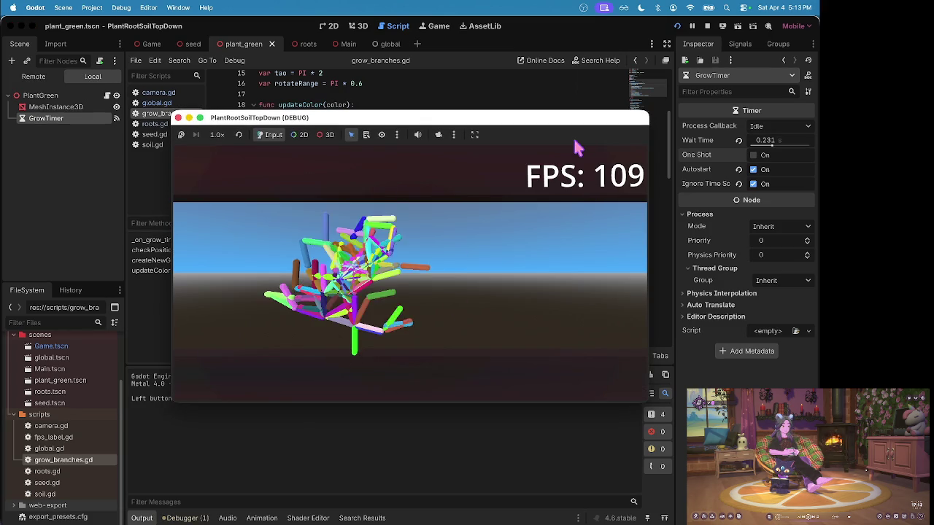
{"action": "key", "text": "ctrl+Up"}
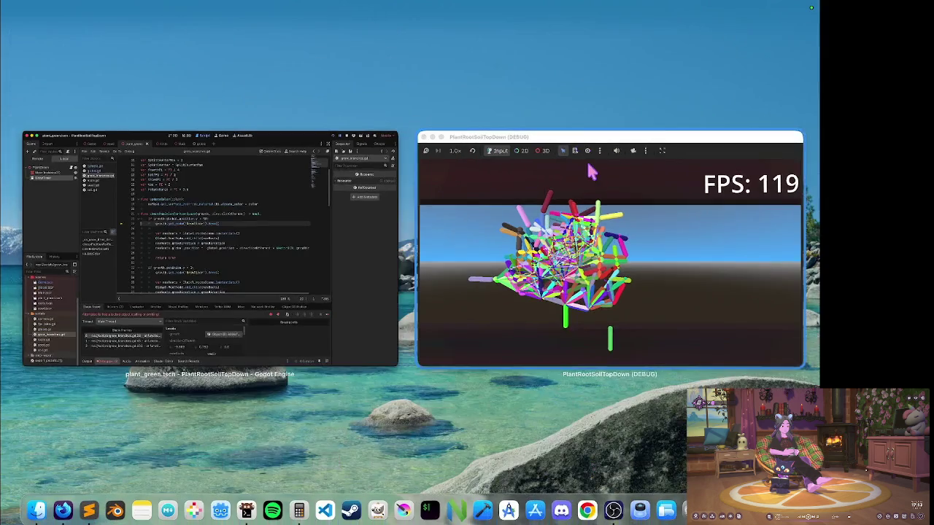
{"action": "left_click", "coordinate": [586, 158]}
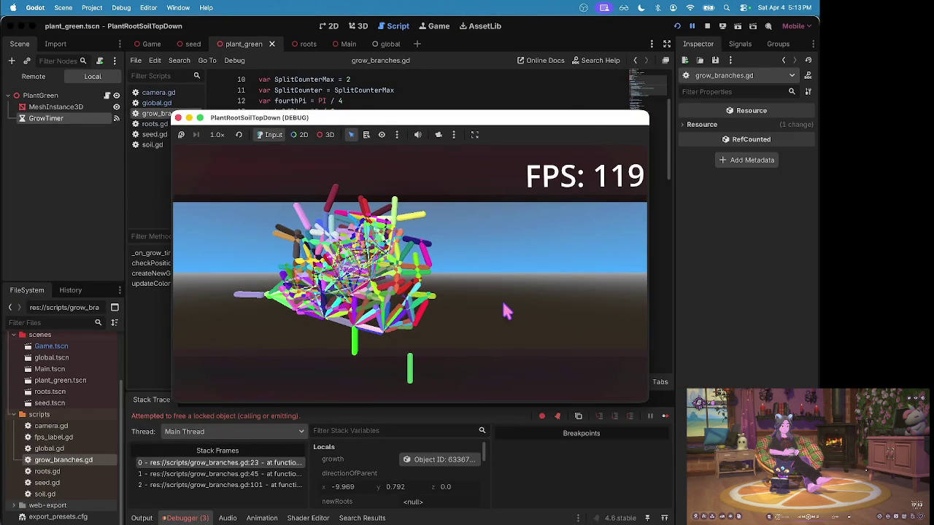
{"action": "left_click", "coordinate": [706, 25]}
- Relaunch the game, plant a seed, and select line 23 of grow_branches.gd where the locked-object error occurs
{"action": "key", "text": "super+Tab"}
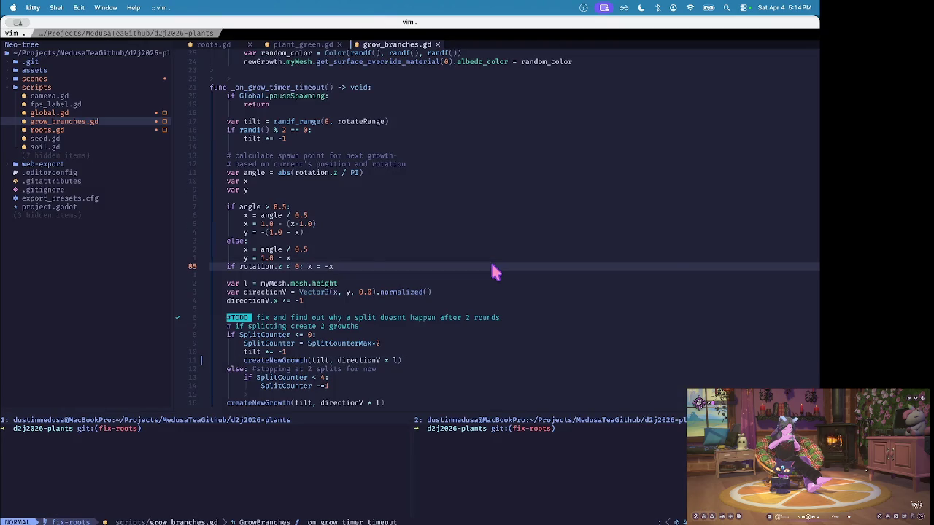
{"action": "key", "text": "super+Tab"}
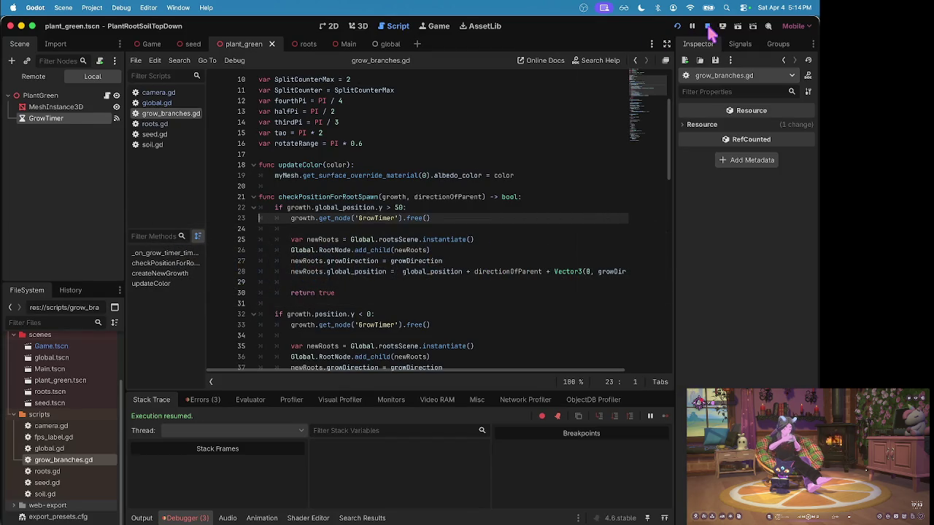
{"action": "key", "text": "super+b"}
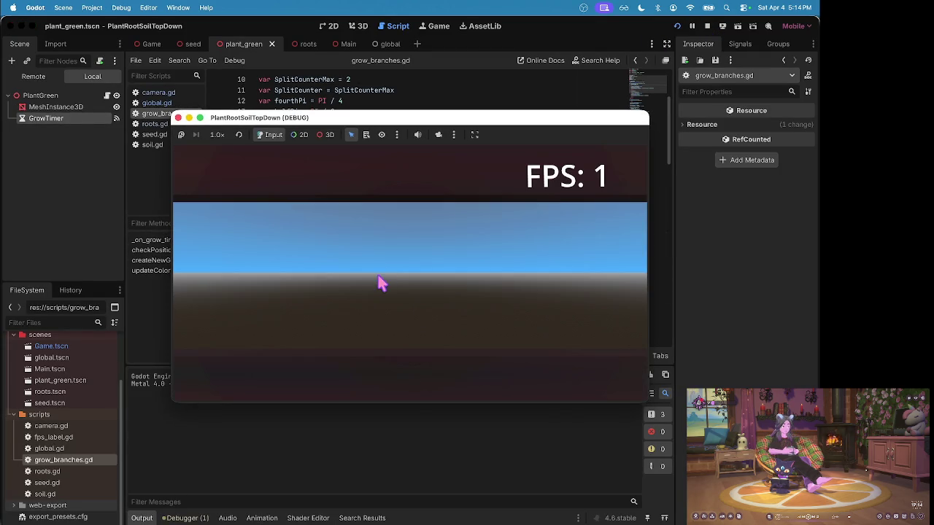
{"action": "left_click", "coordinate": [373, 287]}
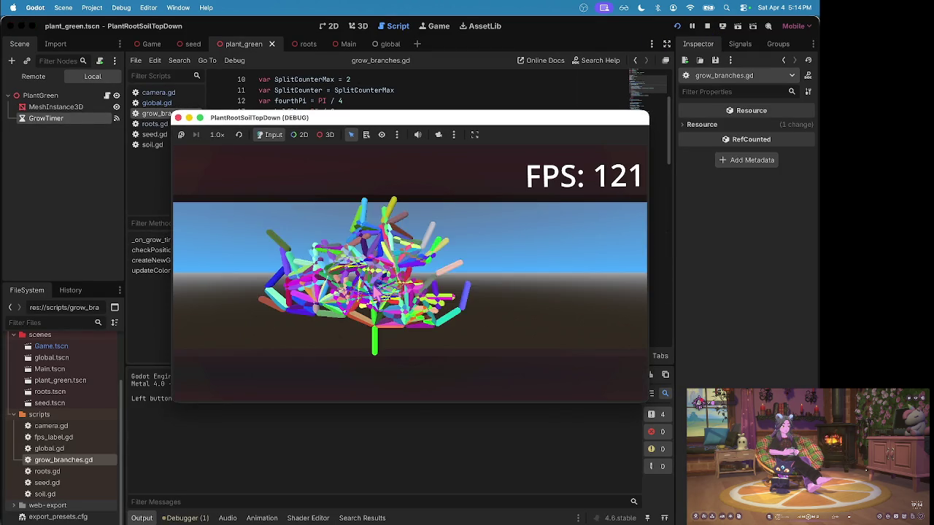
{"action": "type", "text": "p"}
{"action": "key", "text": "Escape"}
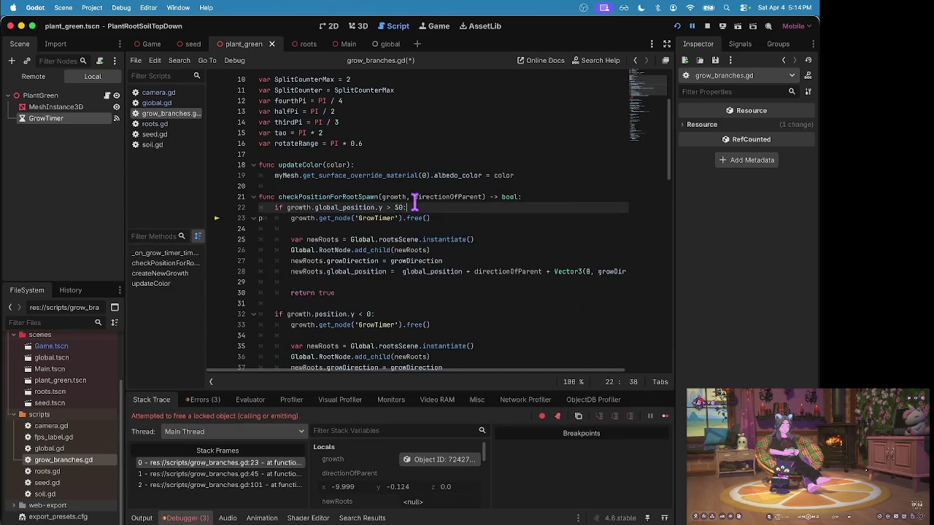
{"action": "triple_click", "coordinate": [357, 216]}
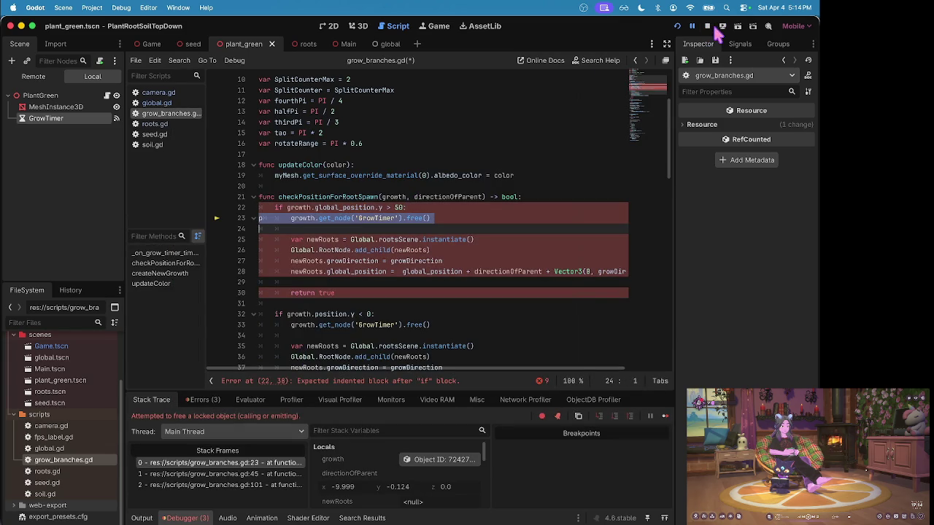
- Stop the crashed game, enable One Shot on the plant's GrowTimer, and save plant_green
{"action": "left_click", "coordinate": [709, 27]}
{"action": "type", "text": "queue_"}
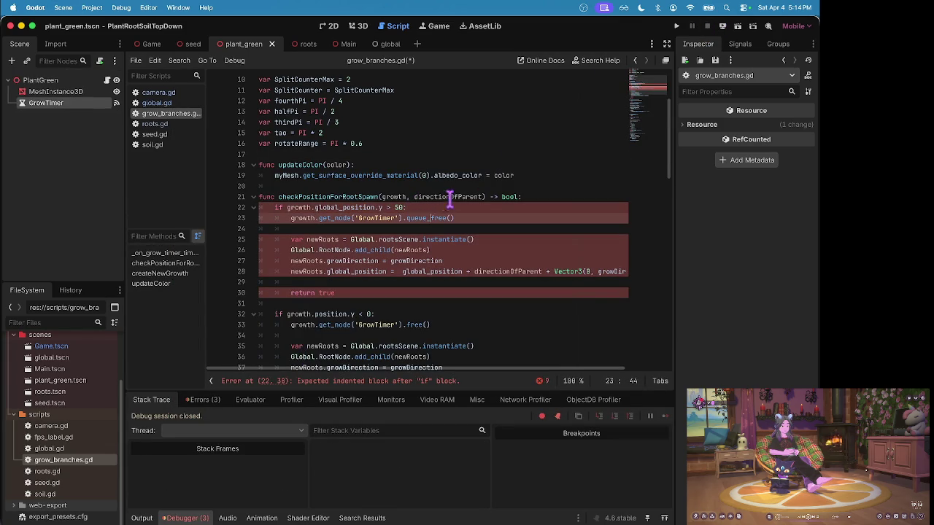
{"action": "left_click", "coordinate": [60, 104]}
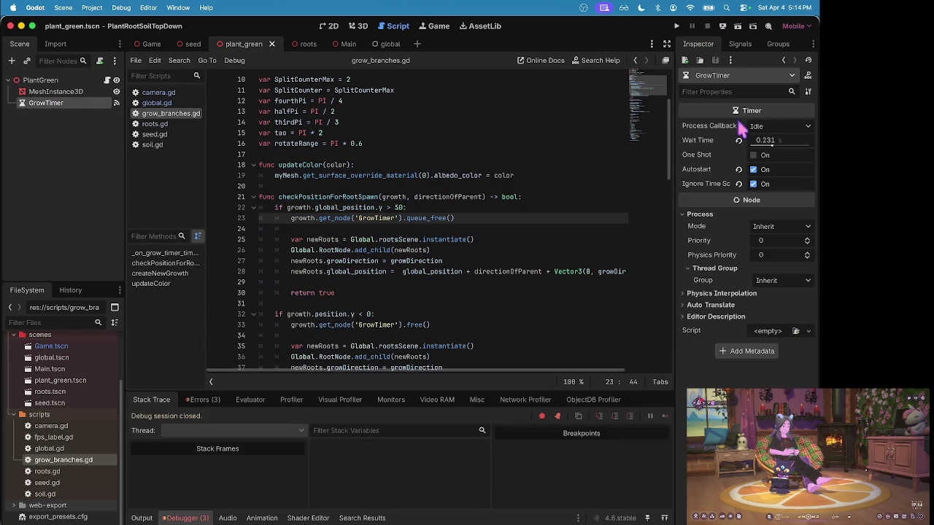
{"action": "left_click", "coordinate": [754, 155]}
{"action": "key", "text": "super+s"}
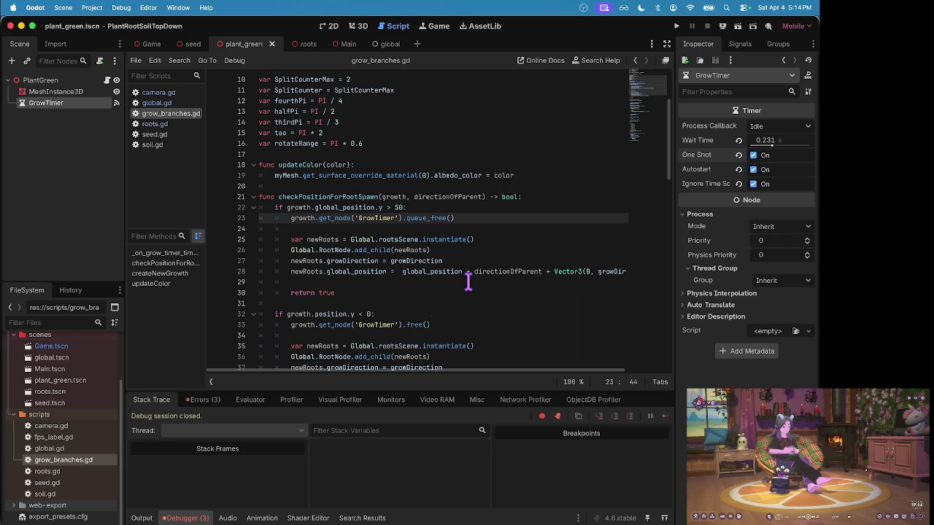
- Run the game to test the fix, pausing, resuming and pausing again
{"action": "key", "text": "super+b"}
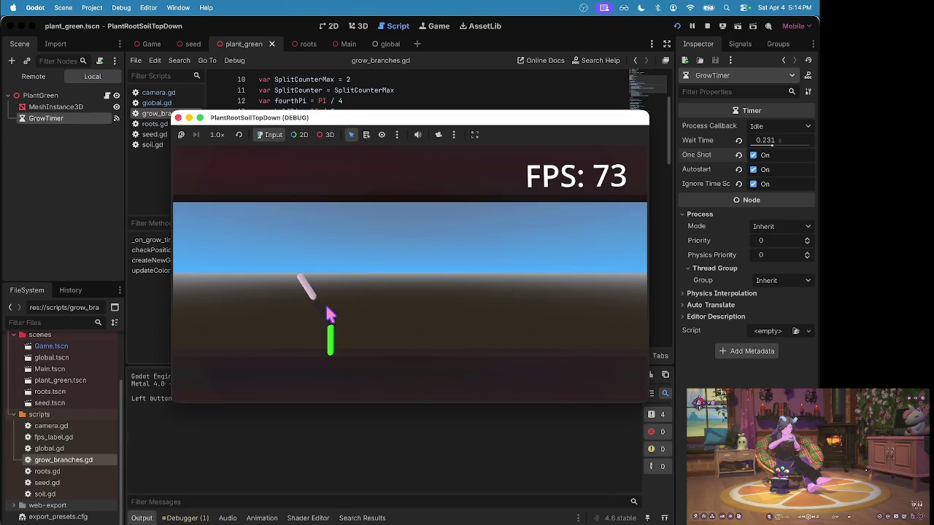
{"action": "key", "text": "Escape"}
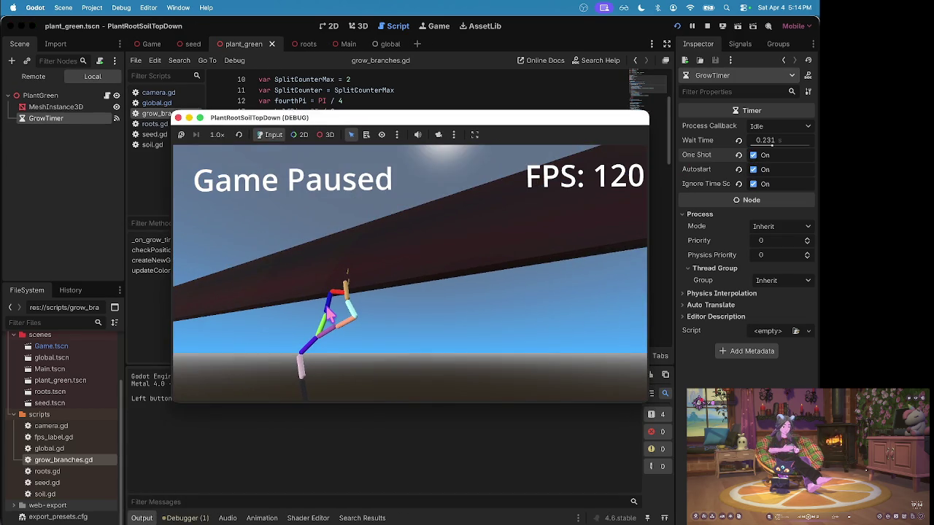
{"action": "key", "text": "Escape"}
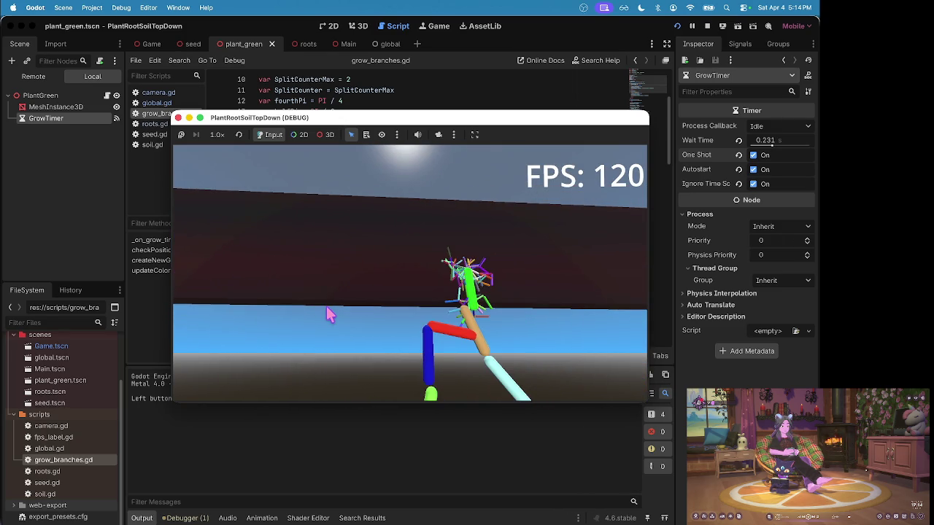
{"action": "key", "text": "Escape"}
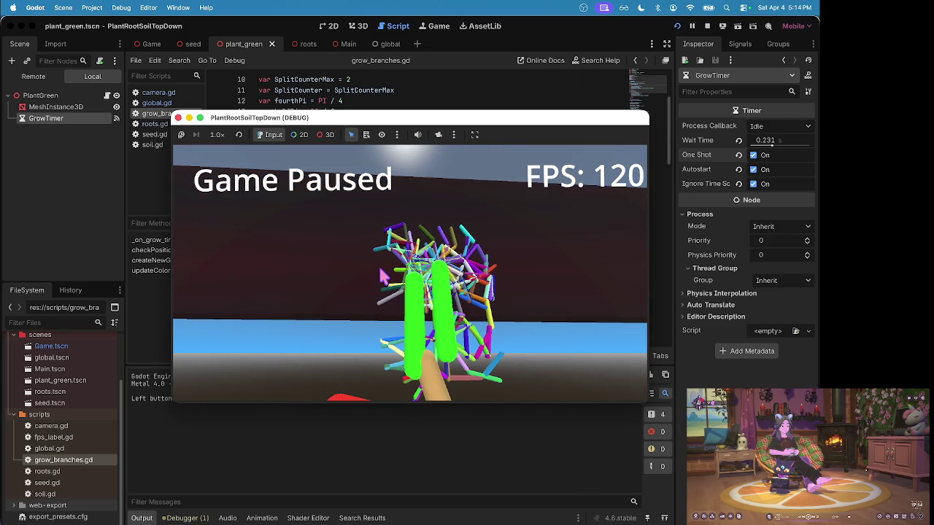
- Stop the running game and open the Game.tscn scene
{"action": "left_click", "coordinate": [707, 26]}
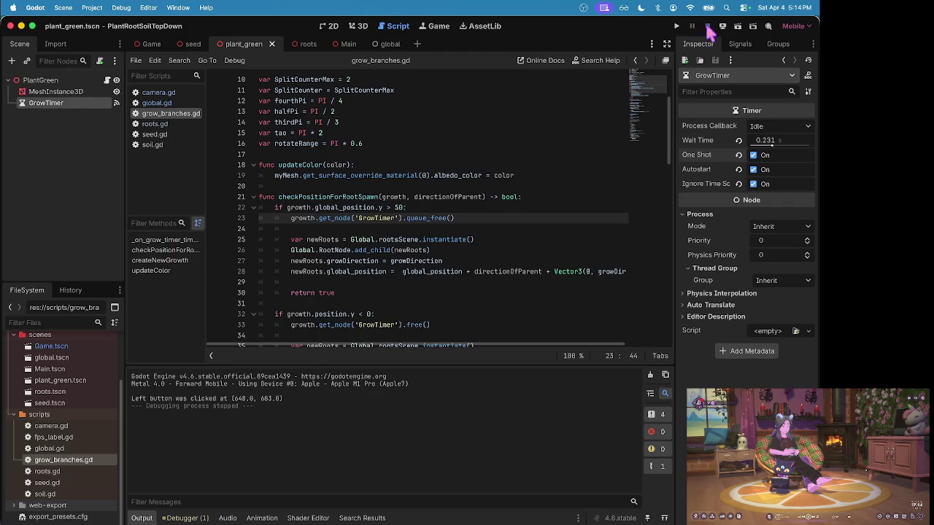
{"action": "left_click", "coordinate": [364, 228]}
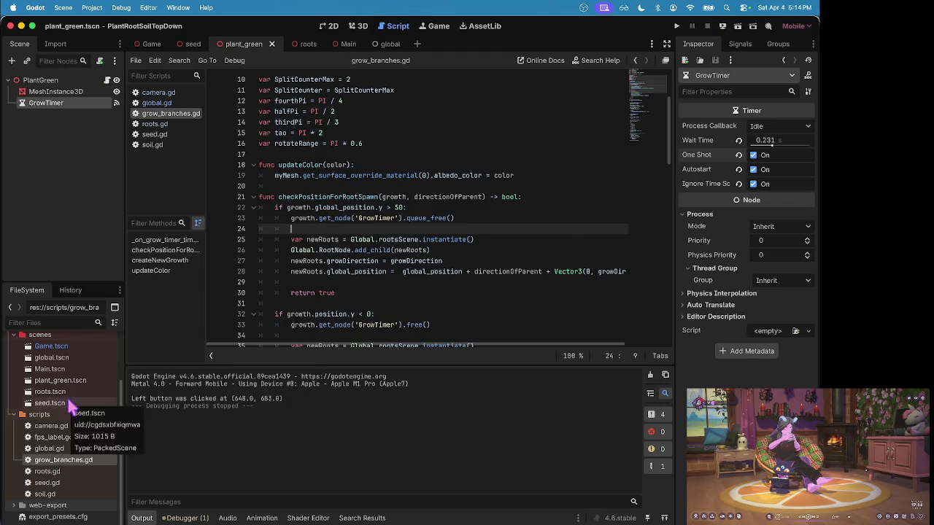
{"action": "left_click", "coordinate": [64, 347]}
{"action": "double_click", "coordinate": [64, 349]}
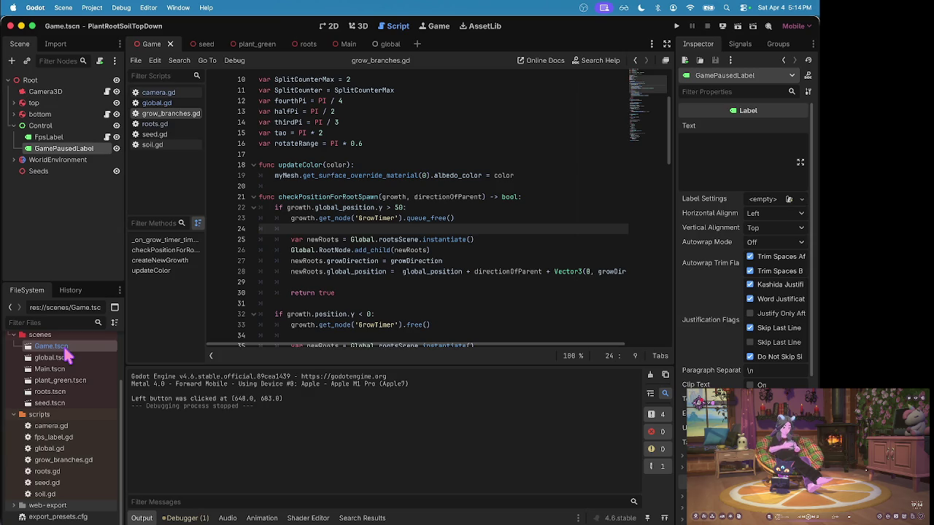
- In the 2D view, scale GamePausedLabel down to roughly 0.57 by 0.62
{"action": "left_click", "coordinate": [51, 137]}
{"action": "left_click", "coordinate": [64, 149]}
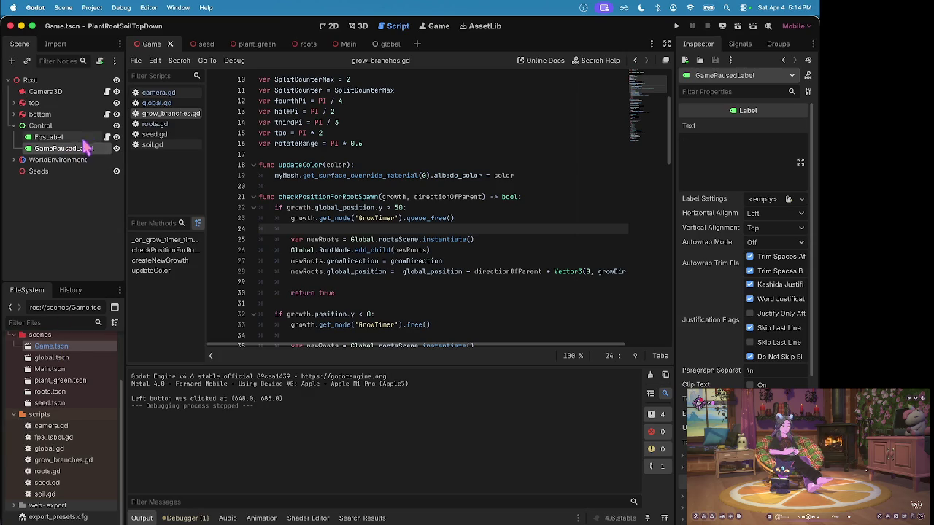
{"action": "left_click", "coordinate": [333, 30]}
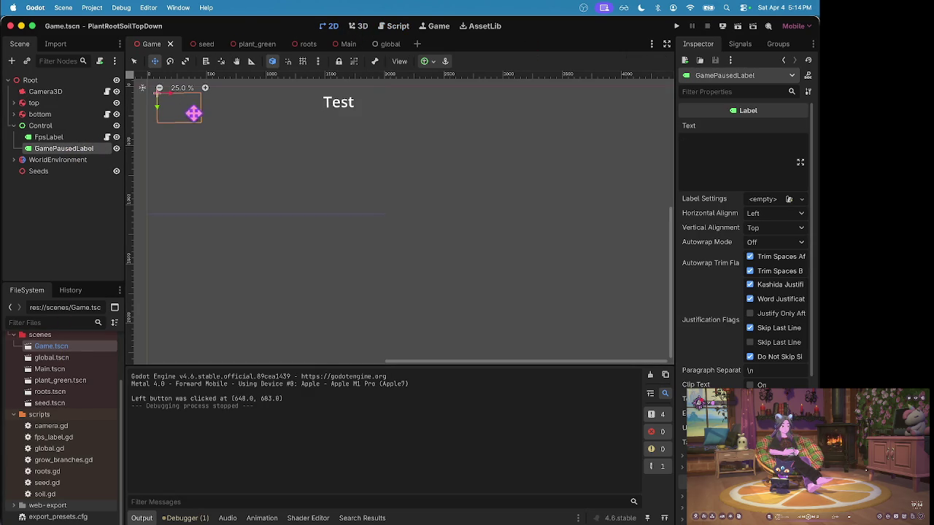
{"action": "key", "text": "s"}
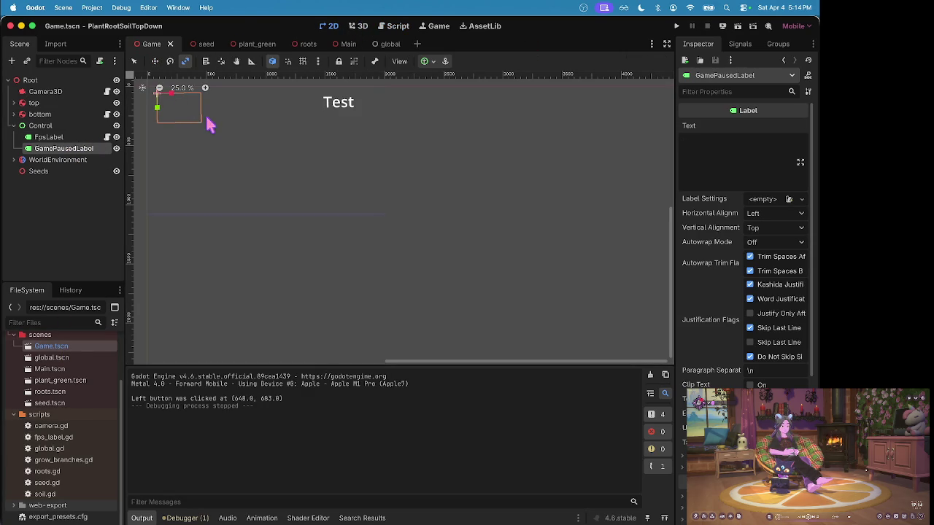
{"action": "left_click_drag", "start_coordinate": [193, 115], "coordinate": [180, 108]}
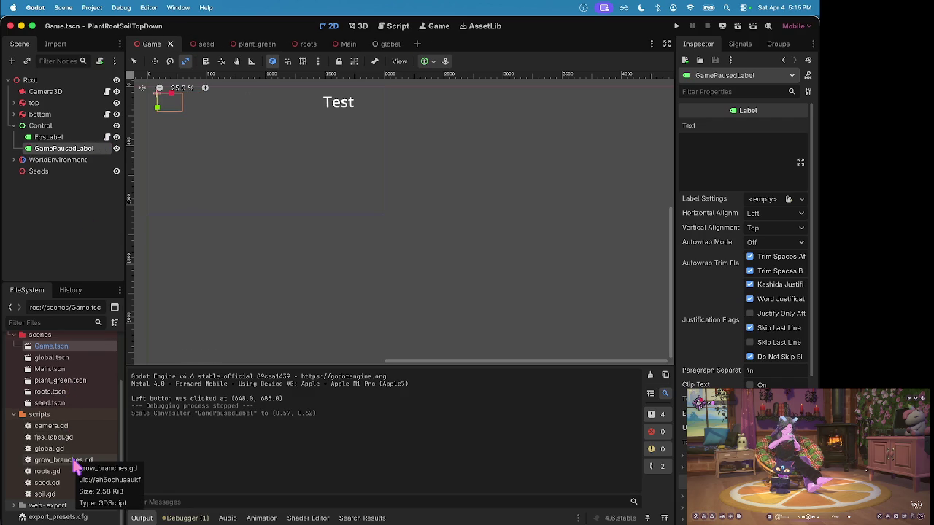
- Enable One Shot on the roots.tscn GrowTimer, save the roots scene, and launch the game
{"action": "double_click", "coordinate": [69, 471]}
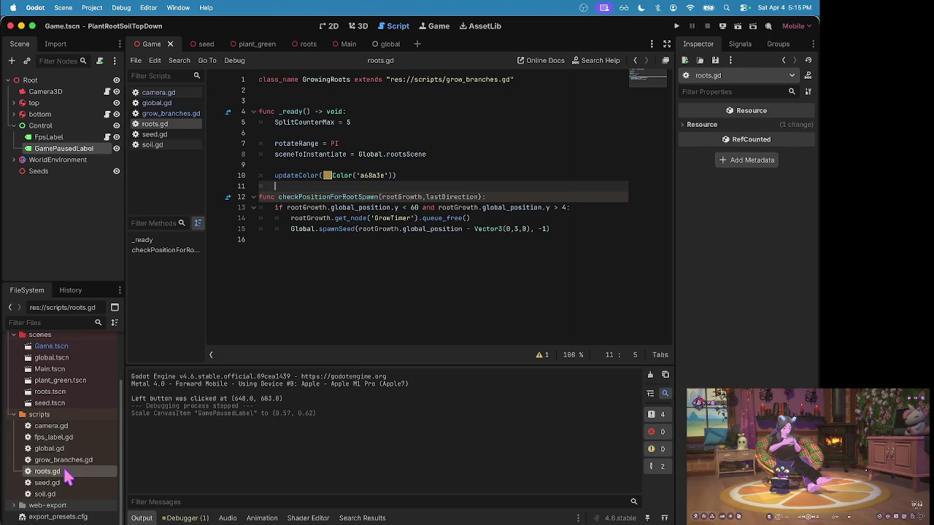
{"action": "double_click", "coordinate": [57, 392]}
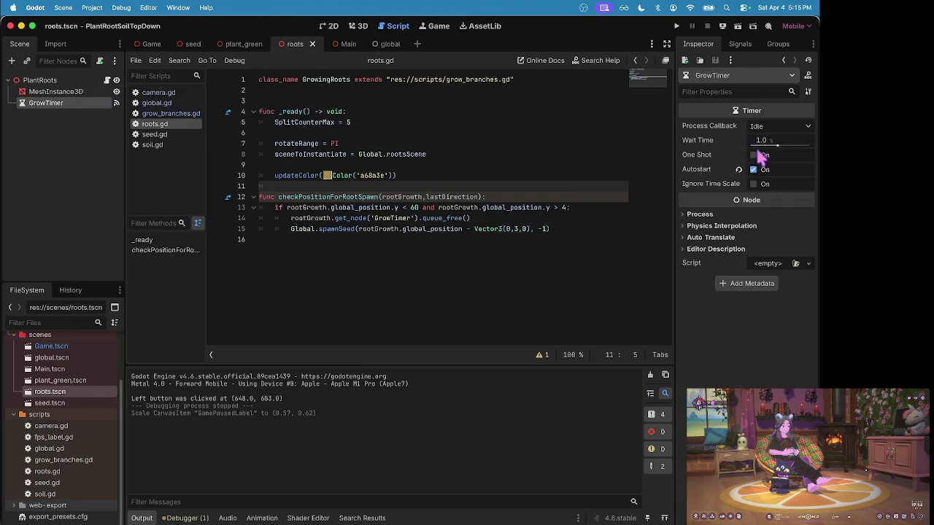
{"action": "left_click", "coordinate": [754, 155]}
{"action": "key", "text": "super+s"}
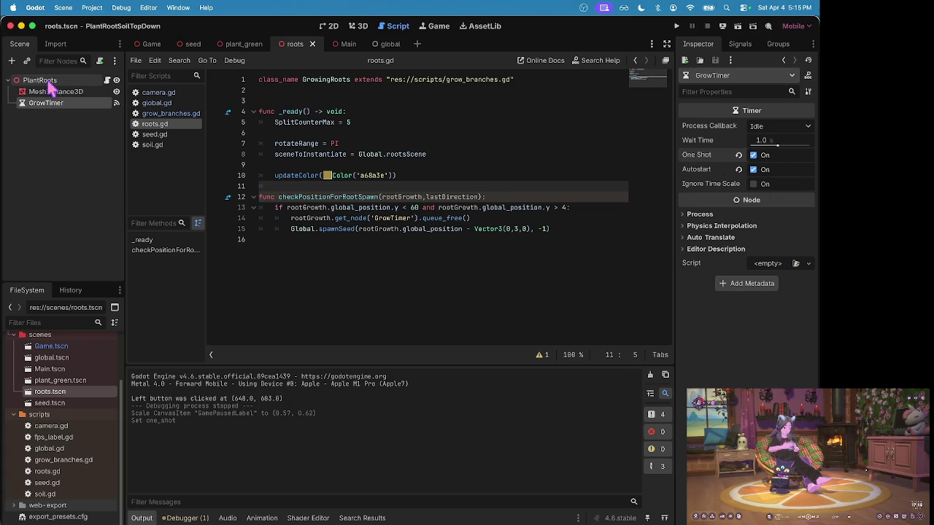
{"action": "key", "text": "super+r"}
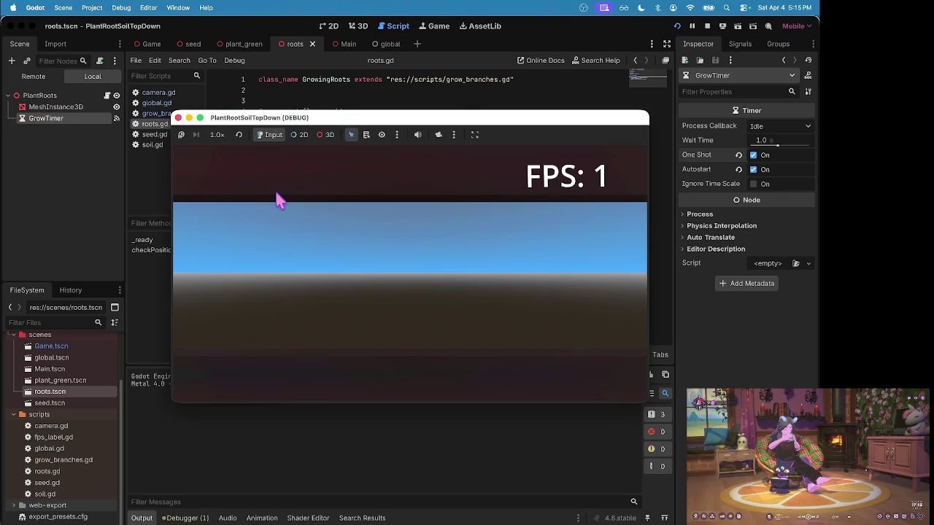
- Plant a seed, pause and resume the game, then stop it
{"action": "left_click", "coordinate": [313, 325]}
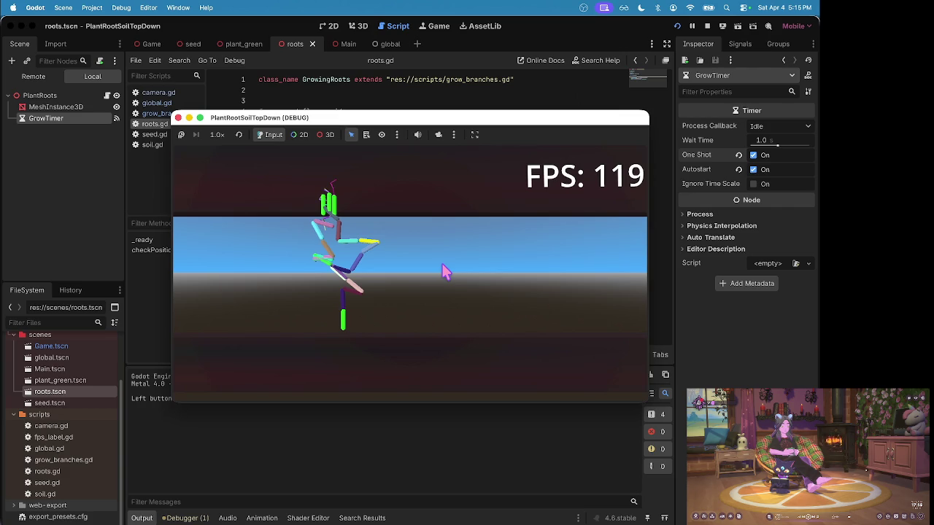
{"action": "key", "text": "Escape"}
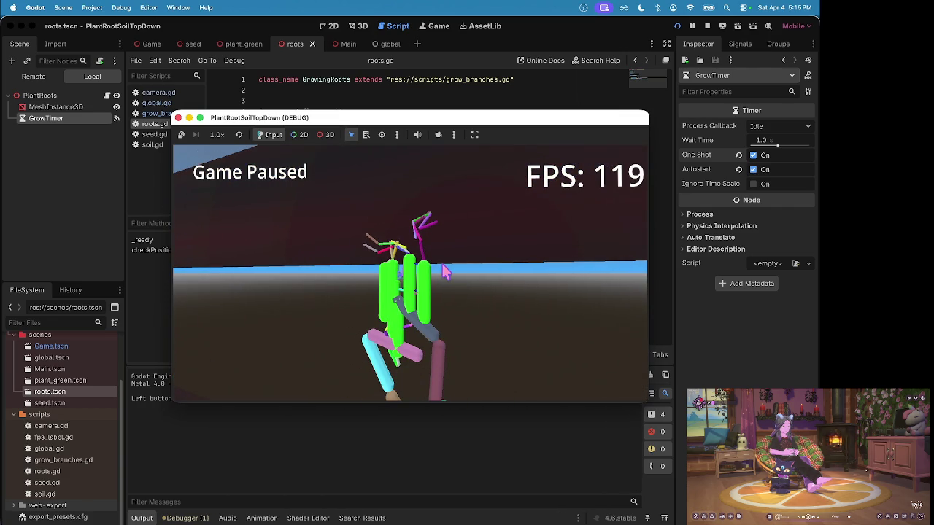
{"action": "key", "text": "Escape"}
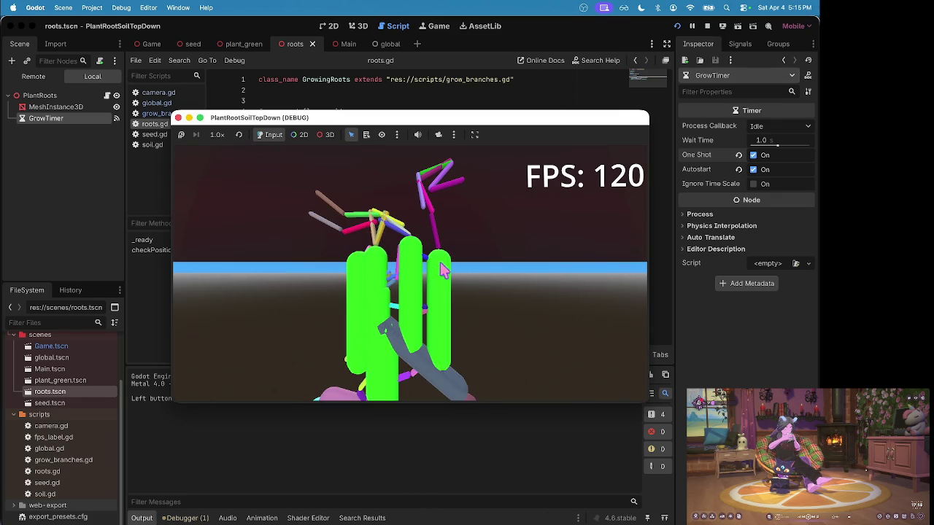
{"action": "left_click", "coordinate": [707, 26]}
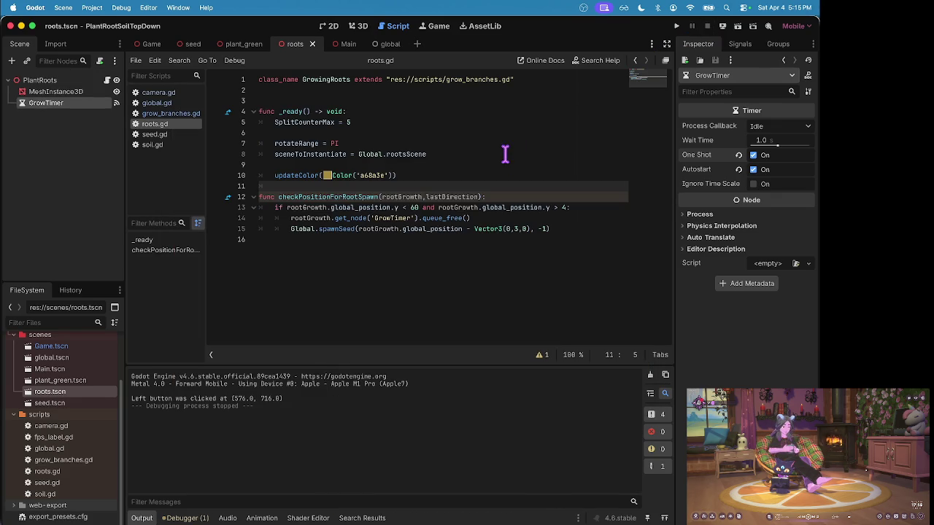
- Rerun the game, pause it, swing the camera around the plant, stop it, and open grow_branches.gd
{"action": "key", "text": "super+b"}
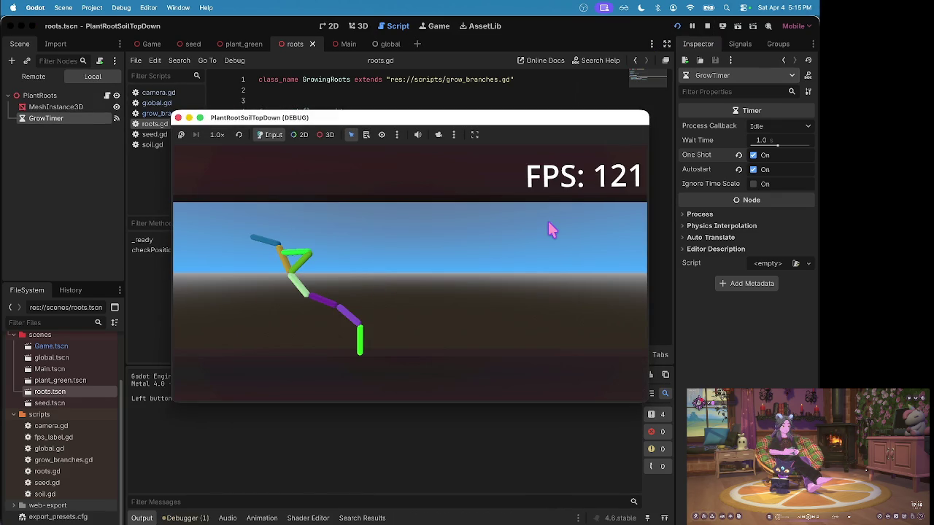
{"action": "key", "text": "Escape"}
{"action": "mouse_move", "coordinate": [547, 230]}
{"action": "left_mouse_down"}
{"action": "mouse_move", "coordinate": [528, 241]}
{"action": "mouse_move", "coordinate": [333, 261]}
{"action": "left_mouse_up"}
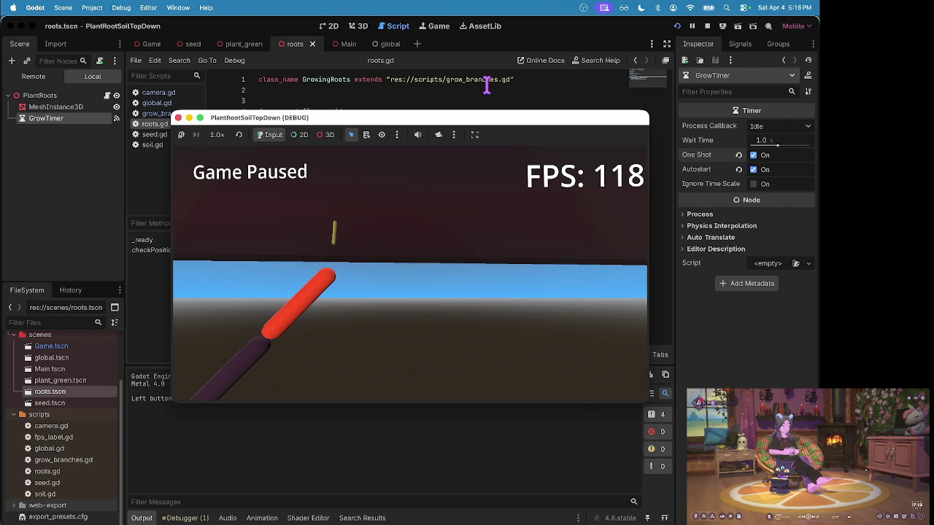
{"action": "left_click", "coordinate": [487, 86]}
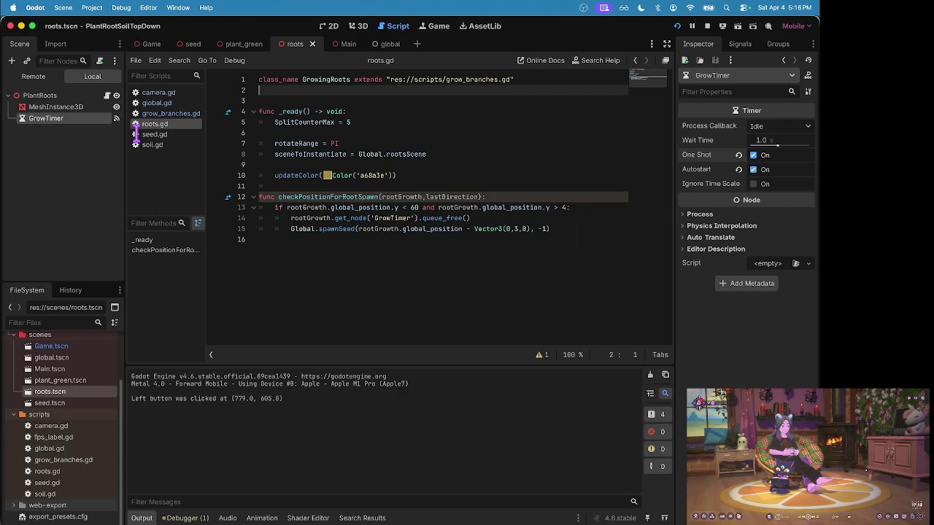
{"action": "left_click", "coordinate": [160, 115]}
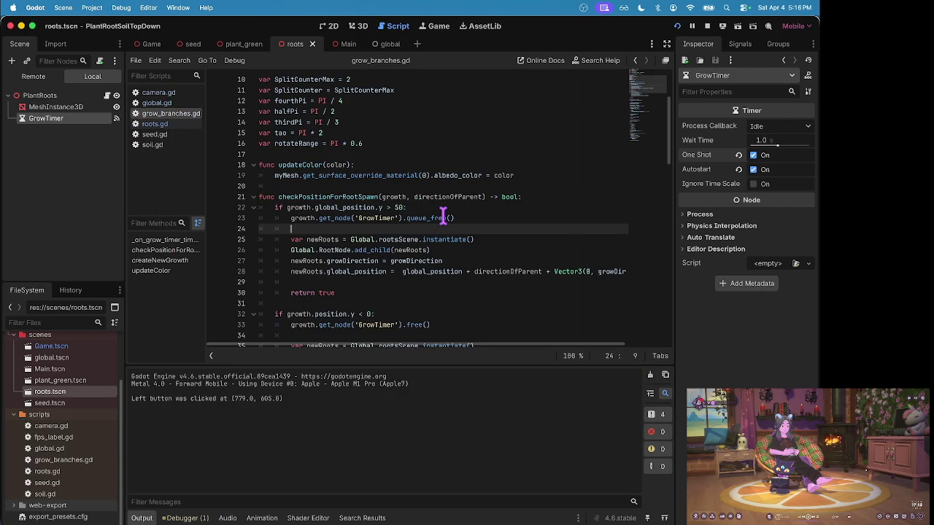
{"action": "key", "text": "super+Tab"}
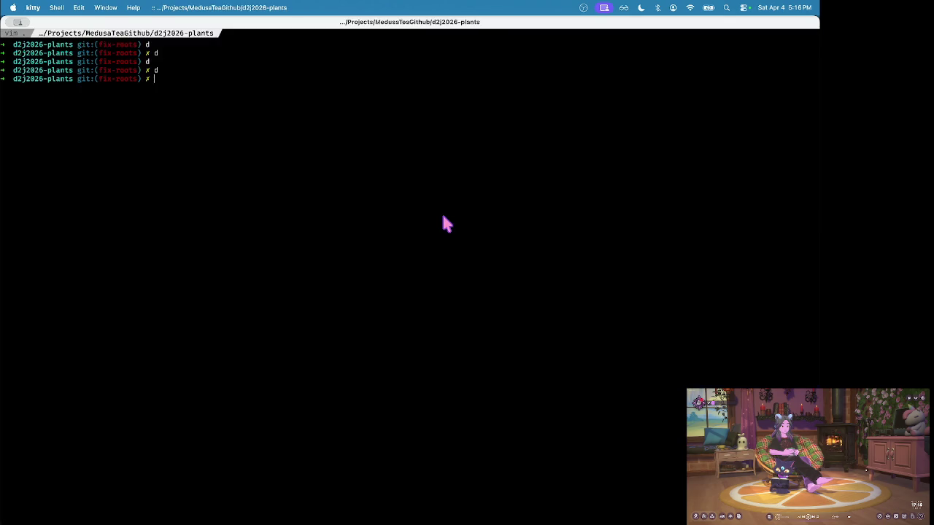
- Run the 'd' git diff alias, page to the end, quit, check the vim tab, and return to Godot
{"action": "type", "text": "d"}
{"action": "key", "text": "Return"}
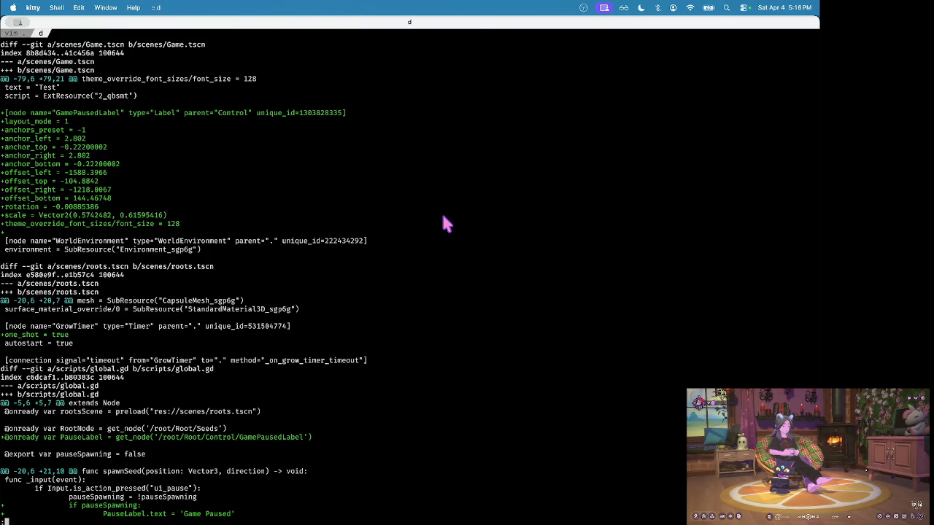
{"action": "key", "text": "d"}
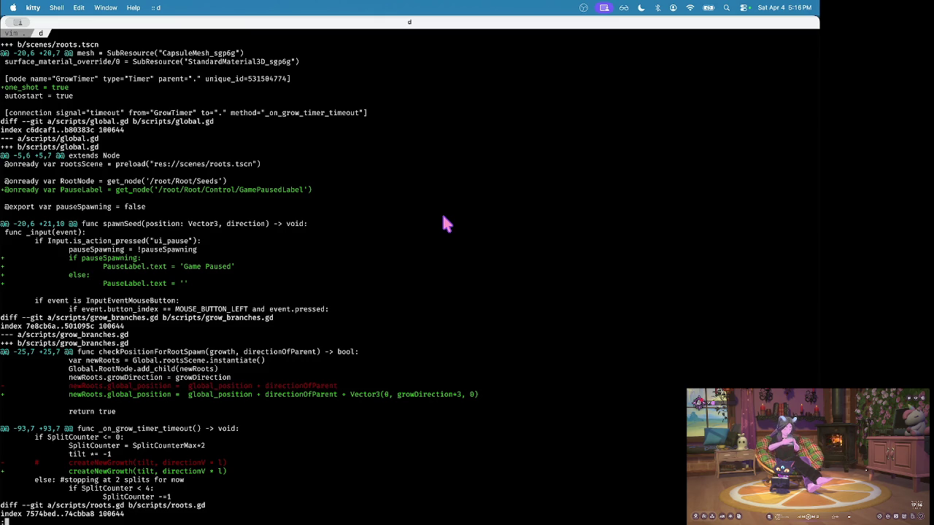
{"action": "key", "text": "d"}
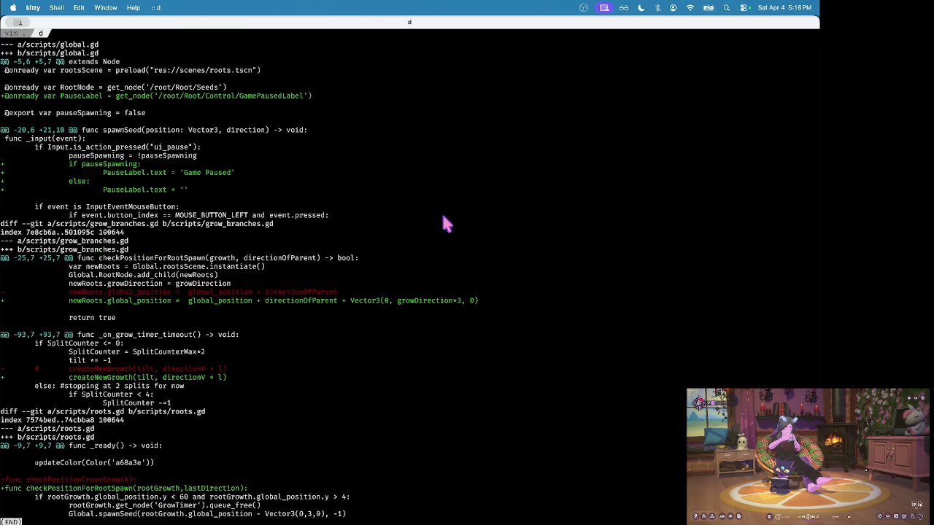
{"action": "key", "text": "q"}
{"action": "key", "text": "super+1"}
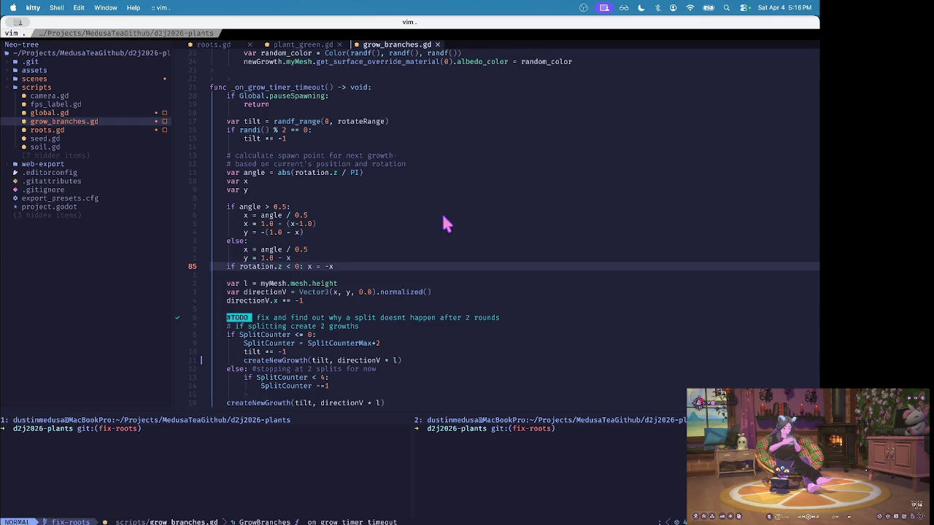
{"action": "key", "text": "super+Tab"}
- Bind Space as an extra input for ui_pause in the Input Map, save, and launch the game to test
{"action": "left_click", "coordinate": [73, 7]}
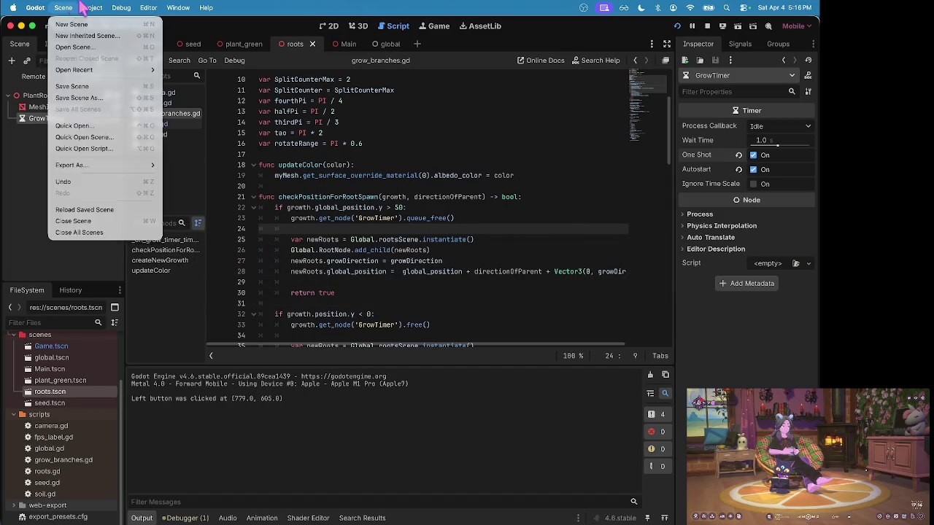
{"action": "mouse_move", "coordinate": [92, 7]}
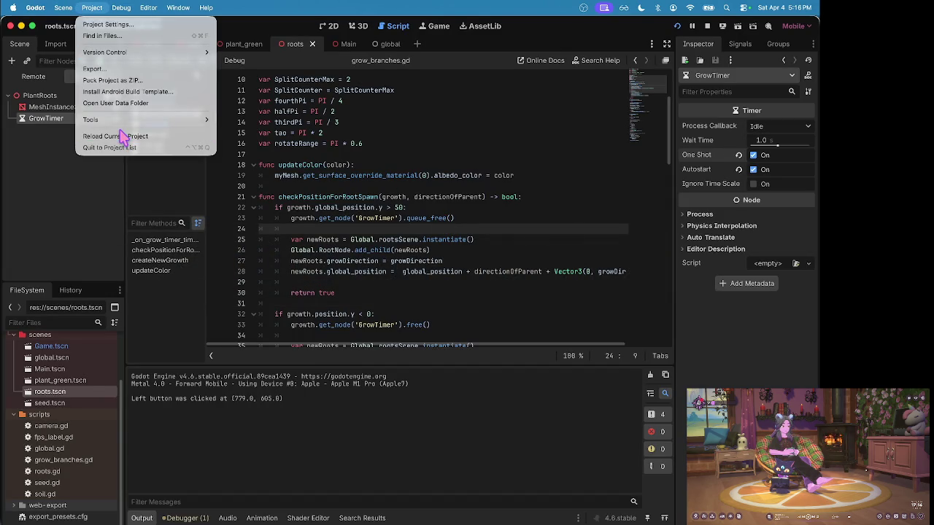
{"action": "left_click", "coordinate": [109, 24]}
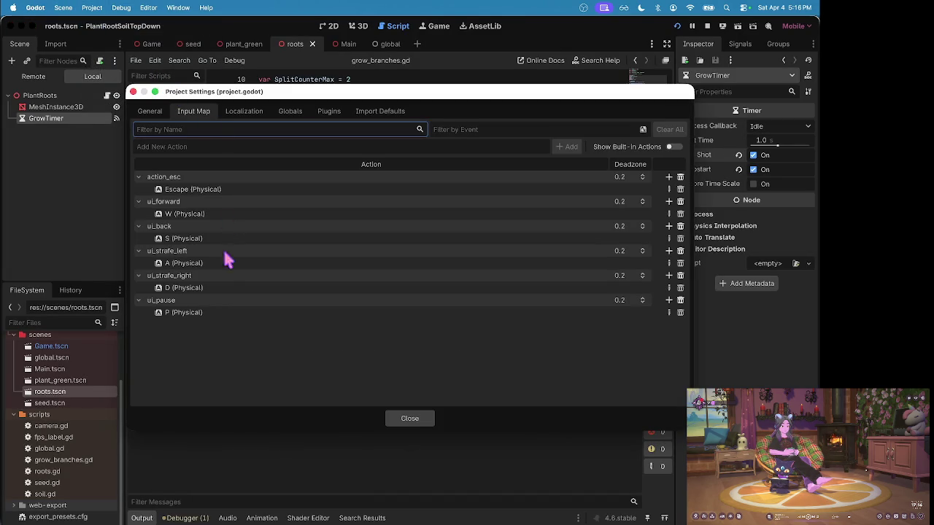
{"action": "left_click", "coordinate": [201, 301]}
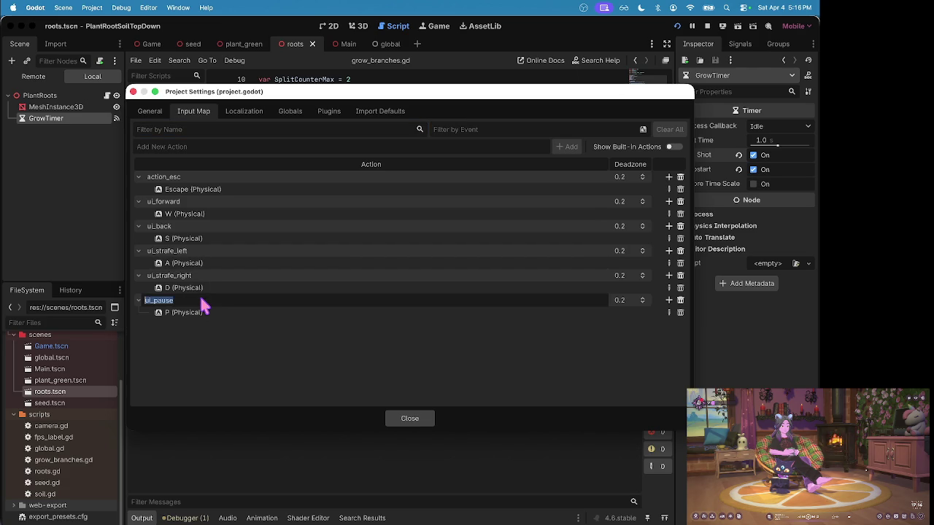
{"action": "left_click", "coordinate": [670, 300]}
{"action": "left_click", "coordinate": [342, 200]}
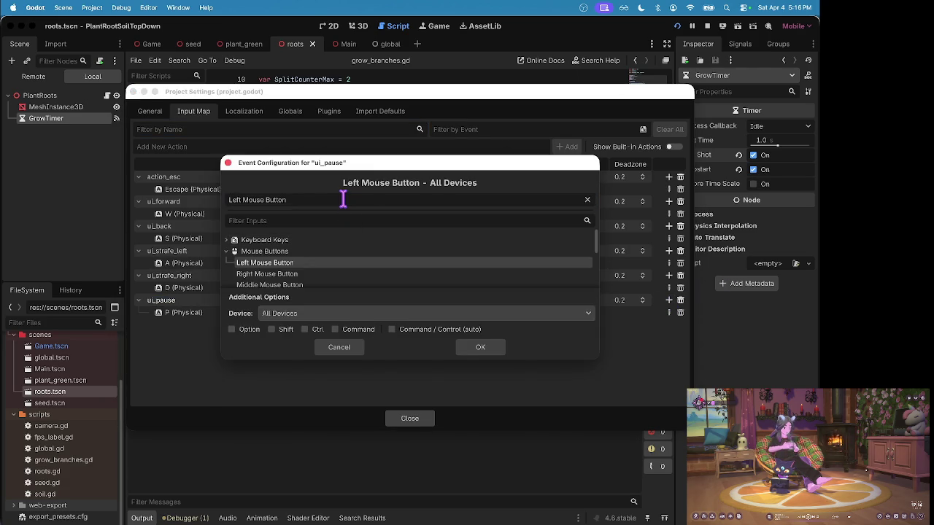
{"action": "key", "text": "space"}
{"action": "left_click", "coordinate": [487, 349]}
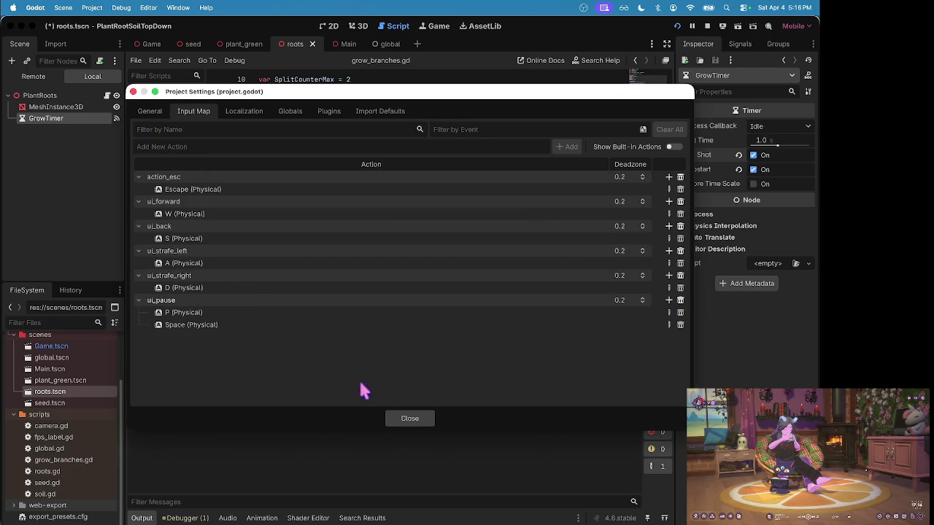
{"action": "left_click", "coordinate": [410, 418]}
{"action": "key", "text": "super+s"}
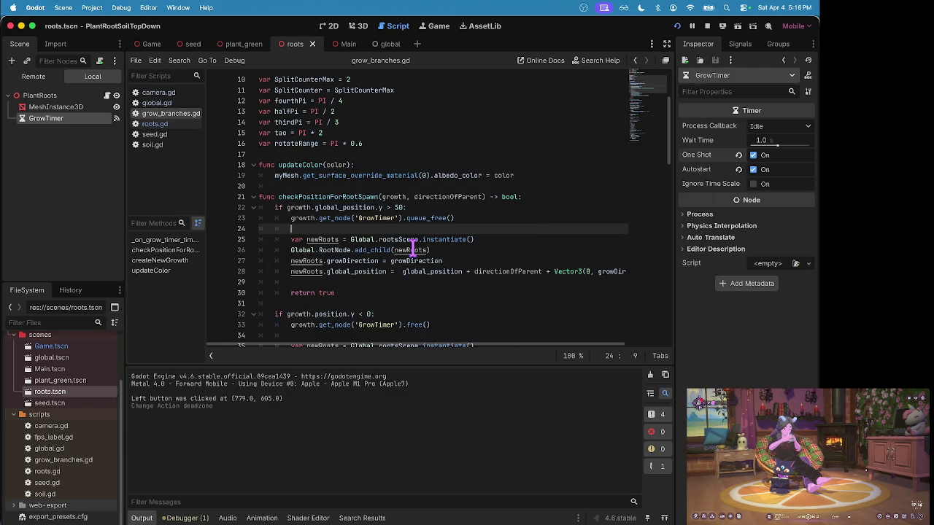
{"action": "key", "text": "super+b"}
- Launch the game and grow two plants by clicking, toggling pause between them
{"action": "key", "text": "space"}
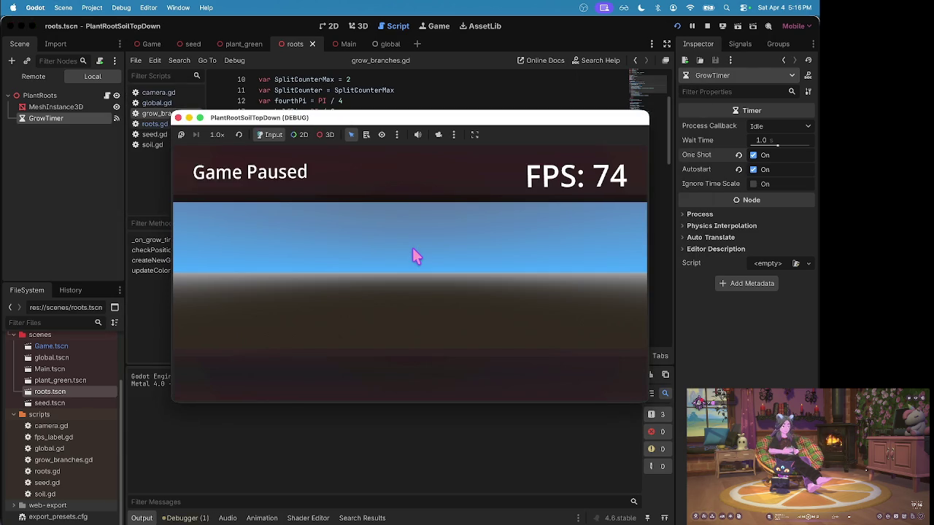
{"action": "key", "text": "space"}
{"action": "left_click", "coordinate": [413, 250]}
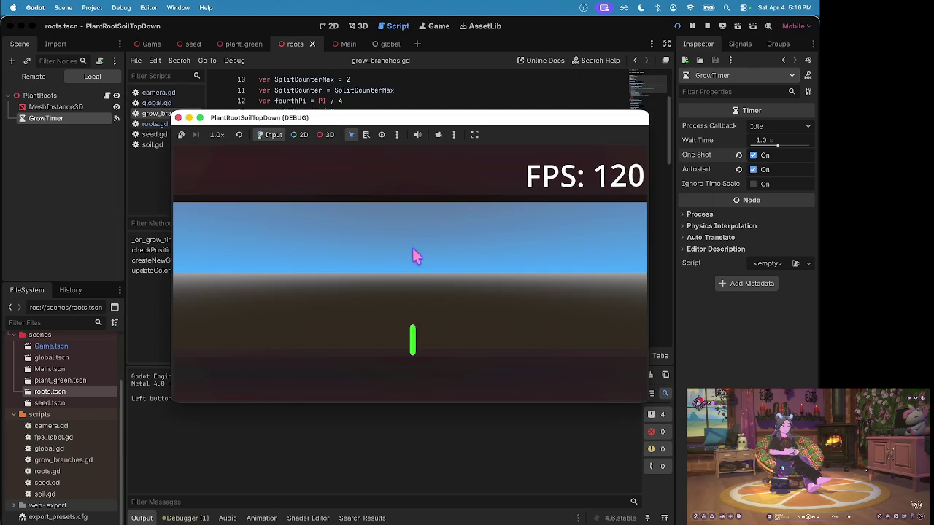
{"action": "key", "text": "space"}
{"action": "key", "text": "space"}
{"action": "left_click", "coordinate": [290, 326]}
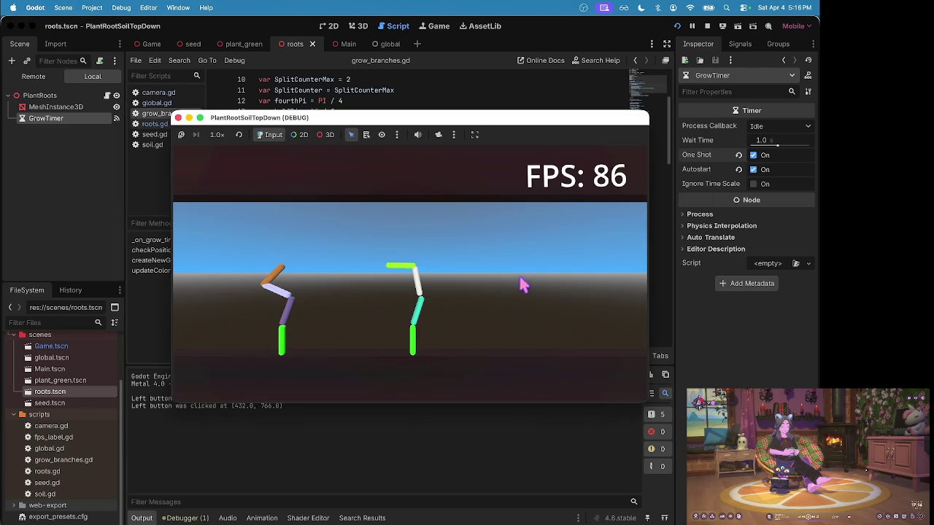
- Toggle pause on and off, then move the camera right and up around the plants
{"action": "key", "text": "space"}
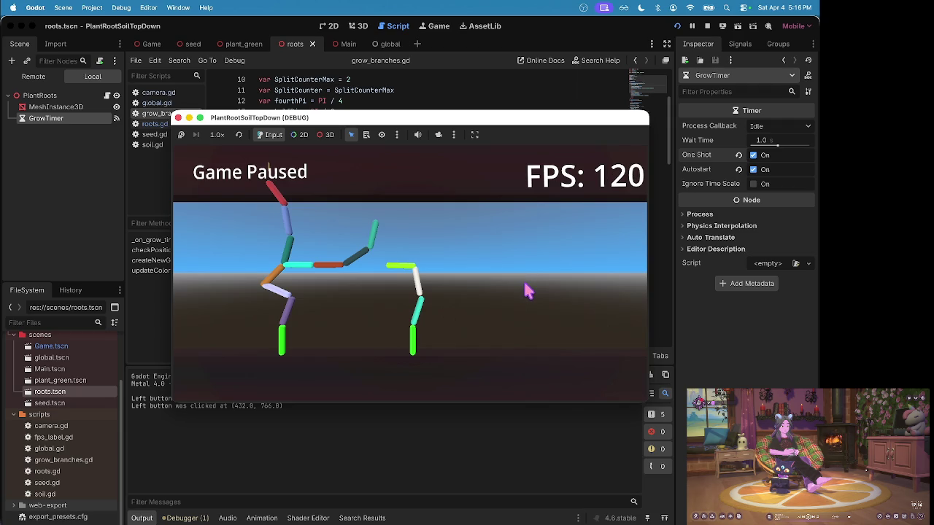
{"action": "key", "text": "space"}
{"action": "key", "text": "space"}
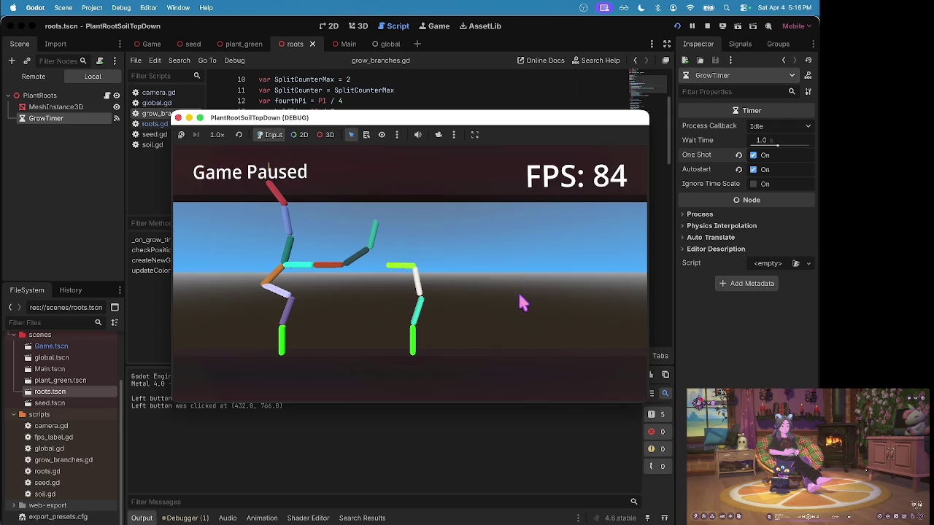
{"action": "key", "text": "space"}
{"action": "key", "text": "Right"}
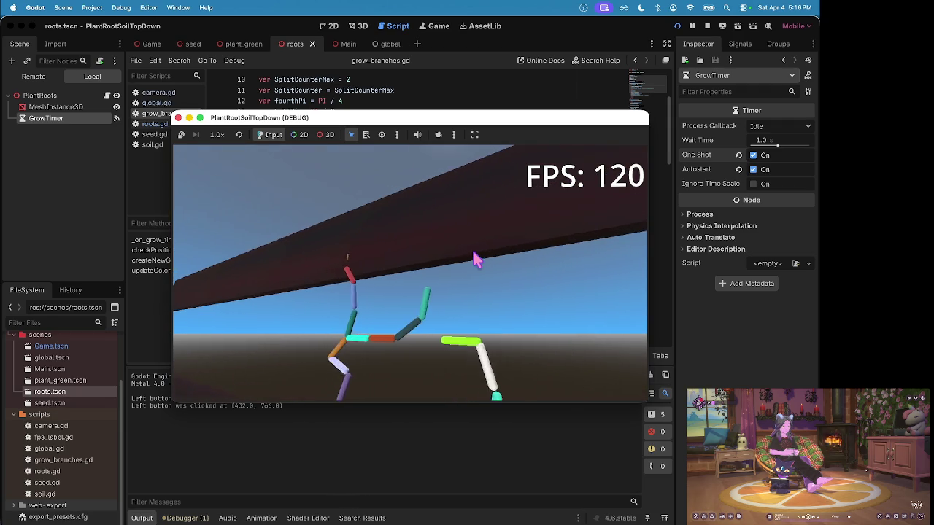
{"action": "key", "text": "Up"}
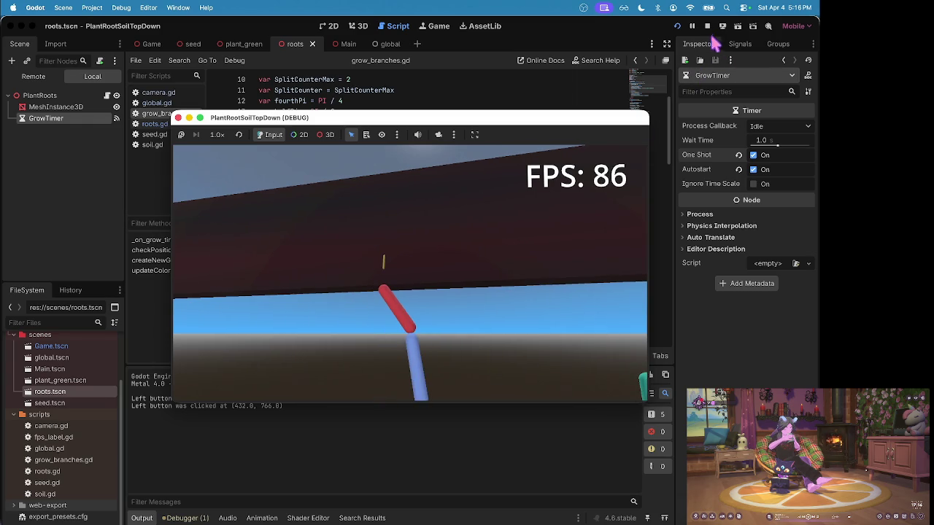
- Stop the game and commit the changes with the message 'minor updates, pause stuff'
{"action": "left_click", "coordinate": [707, 26]}
{"action": "key", "text": "super+Tab"}
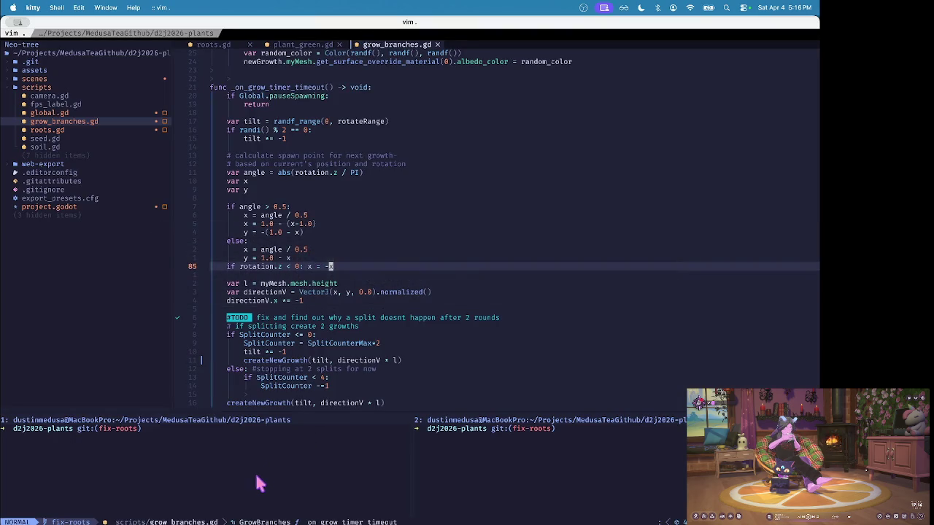
{"action": "type", "text": "git commit"}
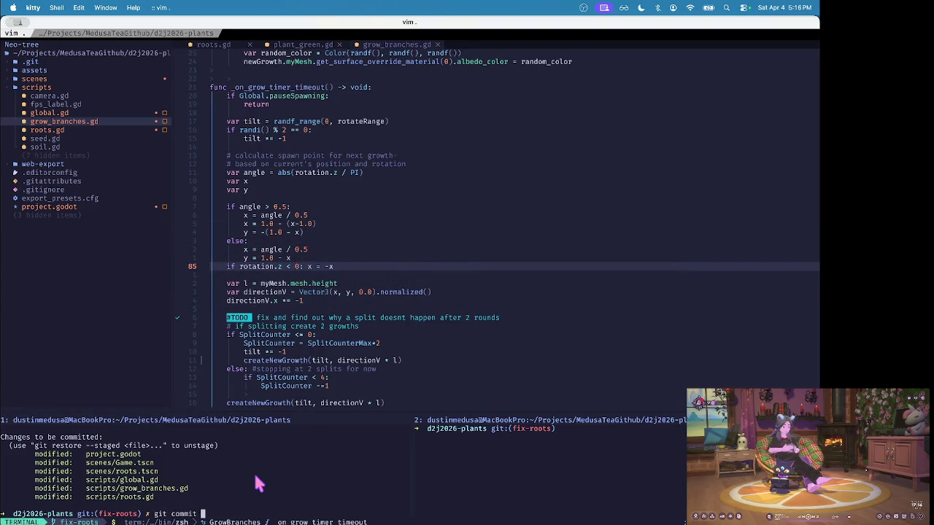
{"action": "type", "text": " -m \"minor updat"}
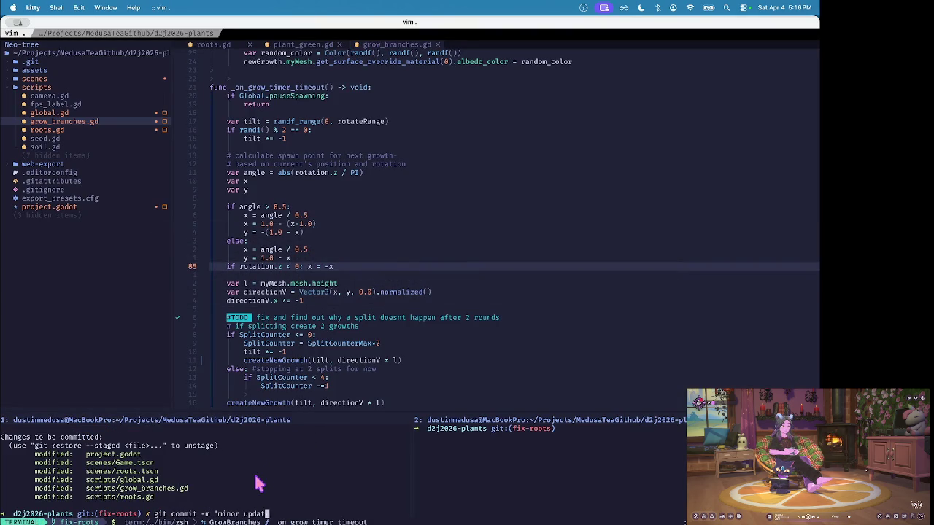
{"action": "type", "text": "es, pause "}
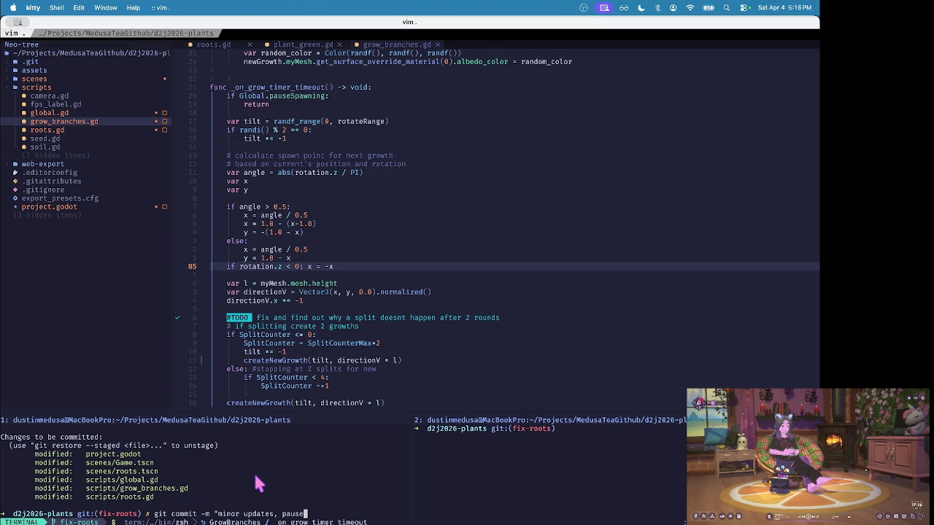
{"action": "type", "text": "stuff\""}
{"action": "key", "text": "Return"}
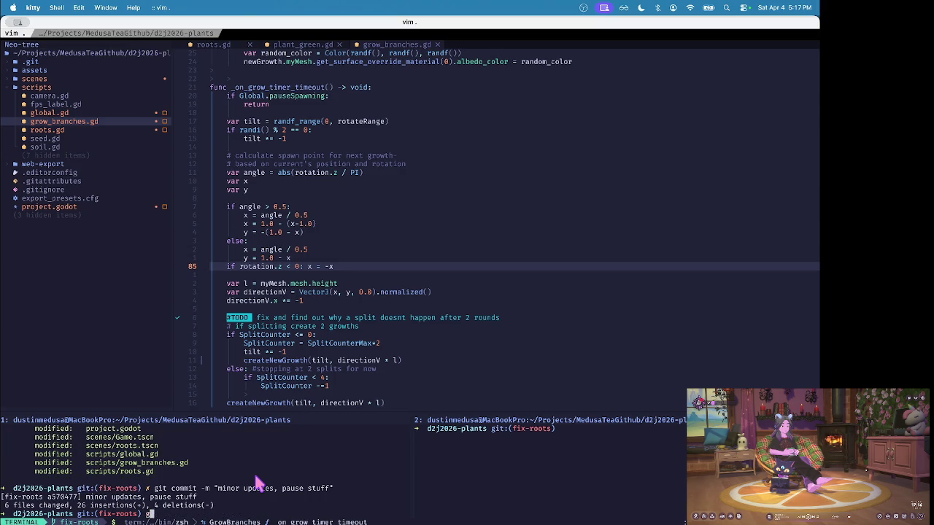
- Push the commit to the remote and clear the terminal
{"action": "type", "text": "git push"}
{"action": "key", "text": "Return"}
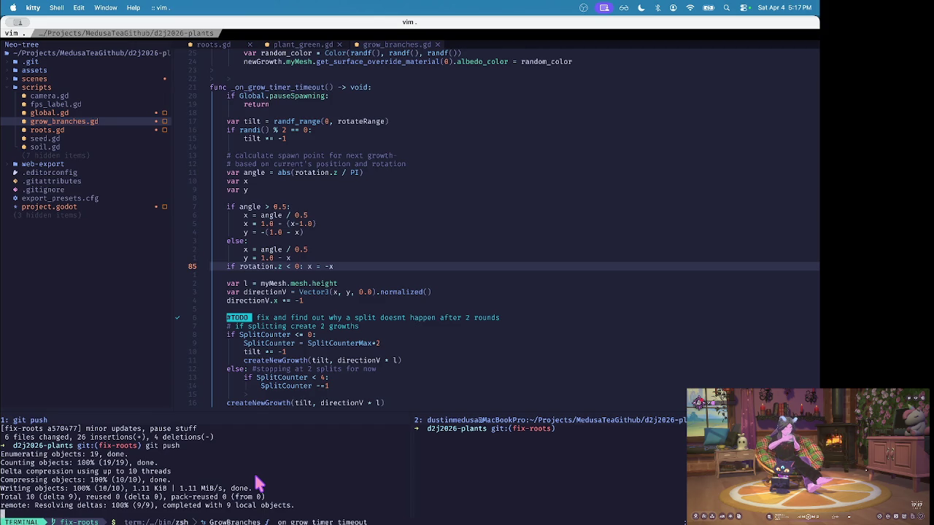
{"action": "type", "text": "clear"}
{"action": "key", "text": "Return"}
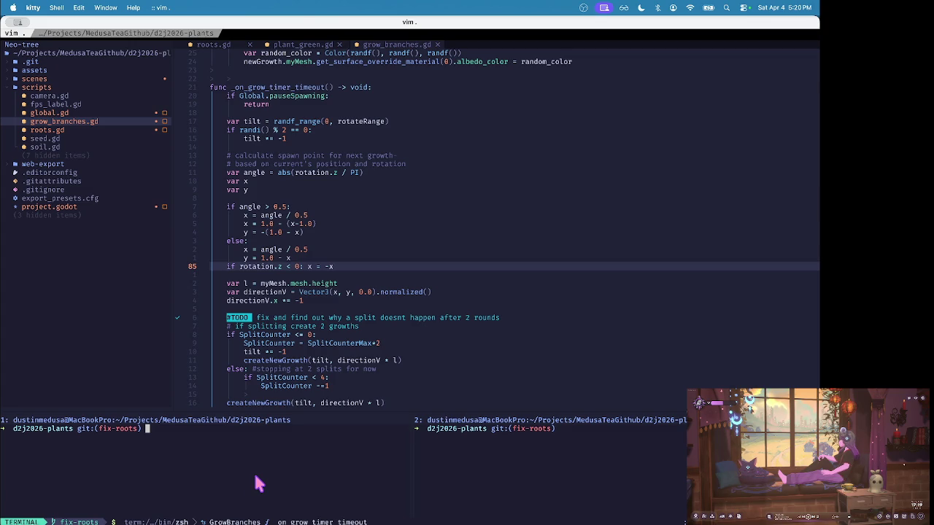
- Run the s git-status alias in the terminal pane, then clear the output
{"action": "left_click", "coordinate": [389, 242]}
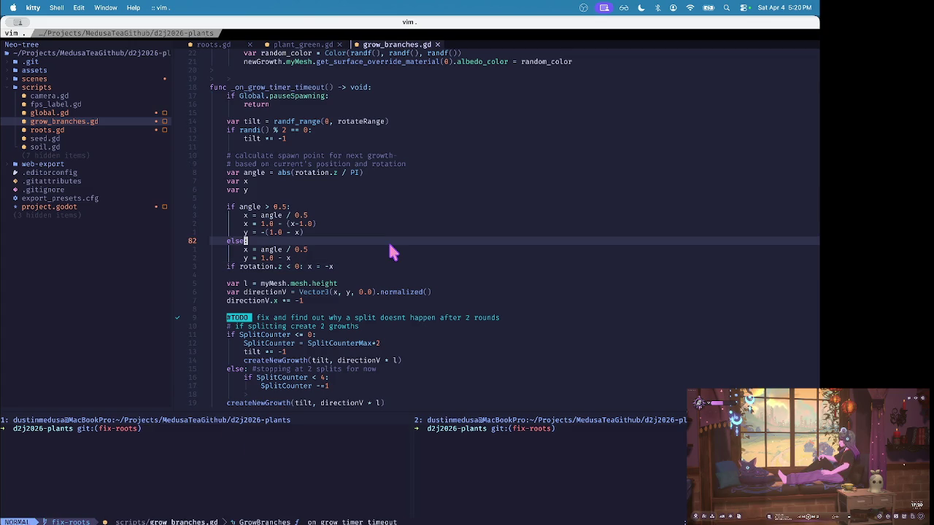
{"action": "key", "text": "j"}
{"action": "key", "text": "j"}
{"action": "key", "text": "j"}
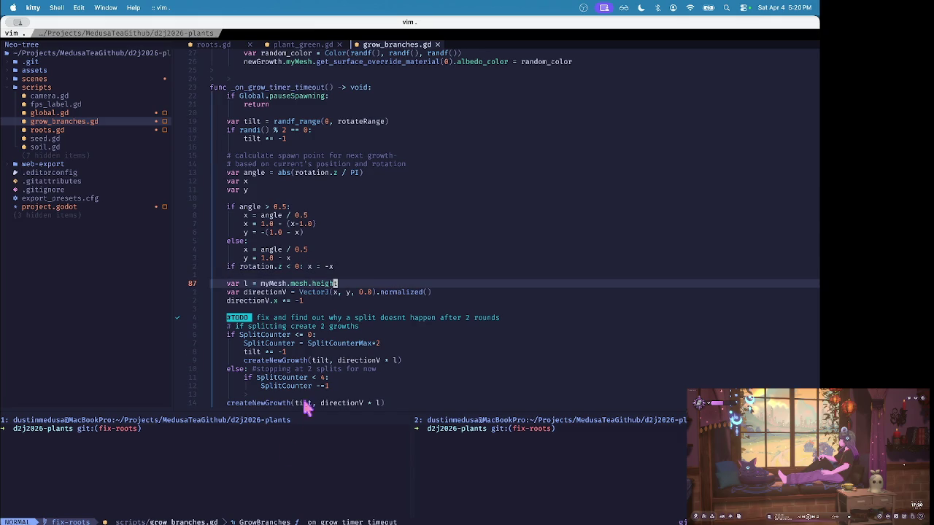
{"action": "left_click", "coordinate": [277, 476]}
{"action": "type", "text": "s"}
{"action": "key", "text": "Return"}
{"action": "key", "text": "ctrl+l"}
- Switch to Godot and run the roots scene in a debug window
{"action": "left_click", "coordinate": [416, 275]}
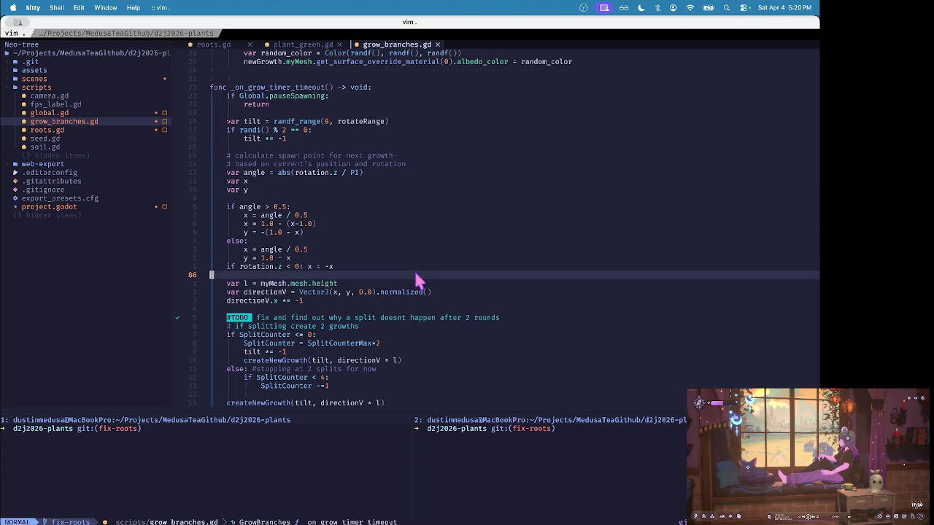
{"action": "key", "text": "super+Tab"}
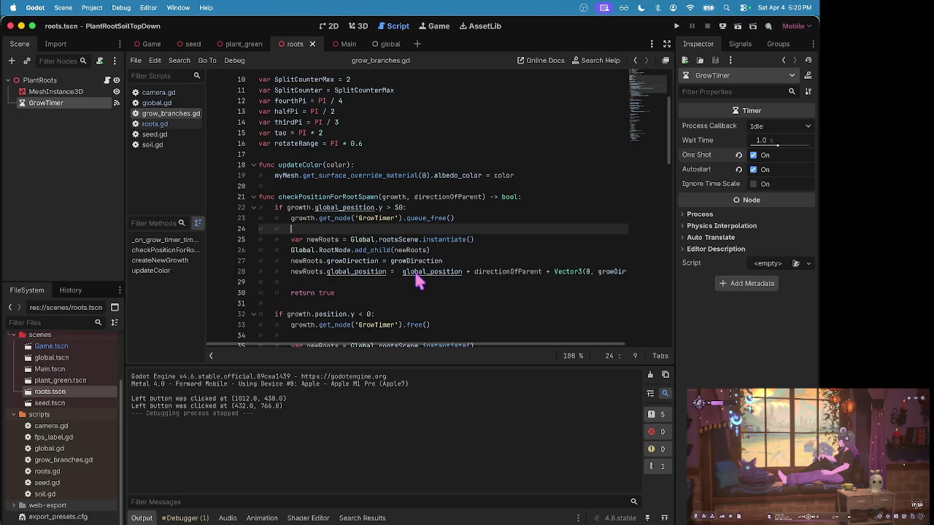
{"action": "key", "text": "super+b"}
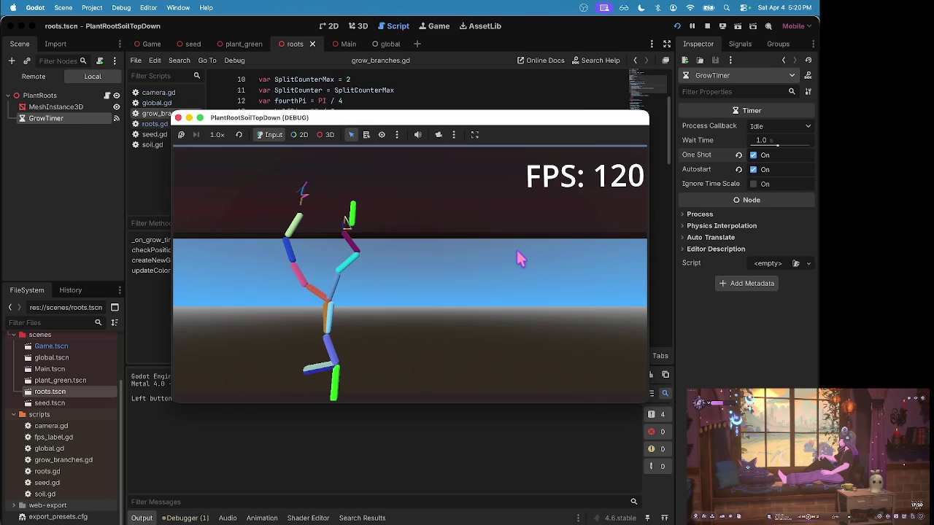
- Pause the running plant game with Escape so 'Game Paused' shows over the plant
{"action": "key", "text": "Escape"}
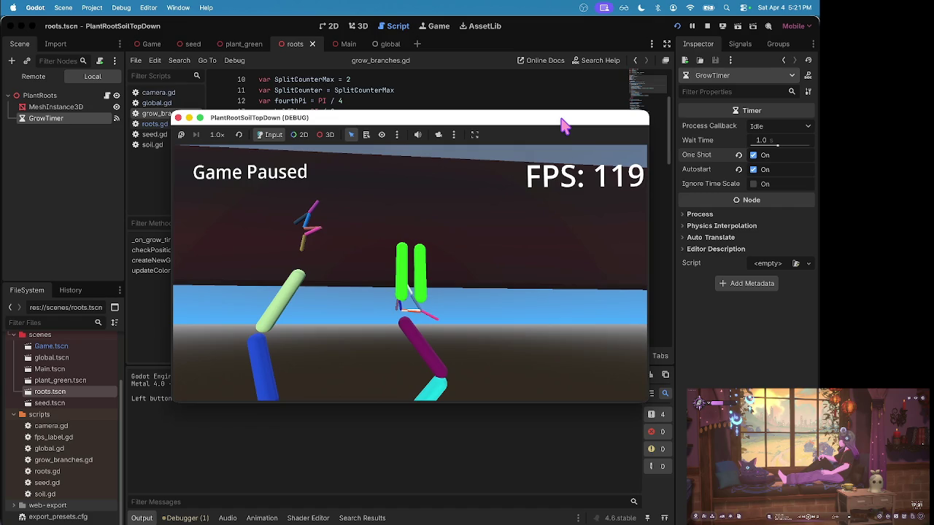
- Go to the Twitch tab in Firefox and scroll chat up to the plant-game message
{"action": "key", "text": "super+Tab"}
{"action": "key", "text": "super+Tab"}
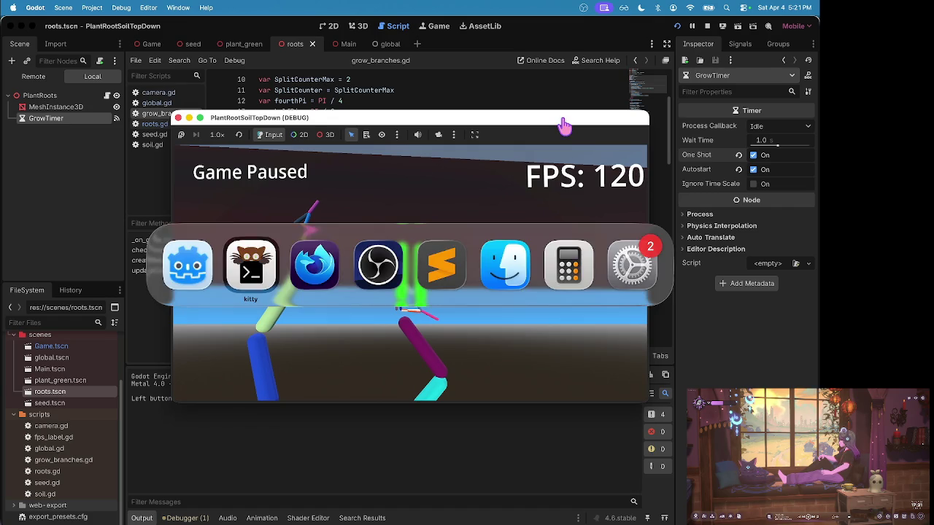
{"action": "key", "text": "super+t"}
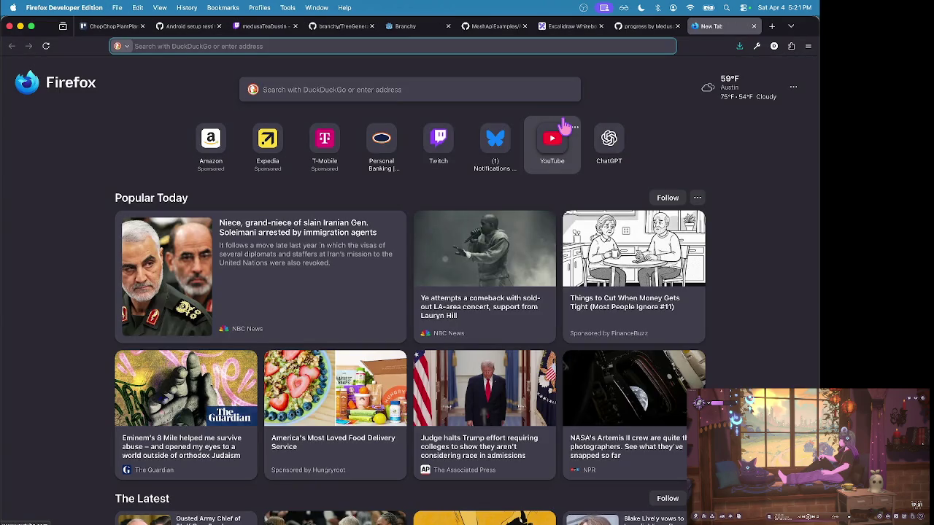
{"action": "key", "text": "super+3"}
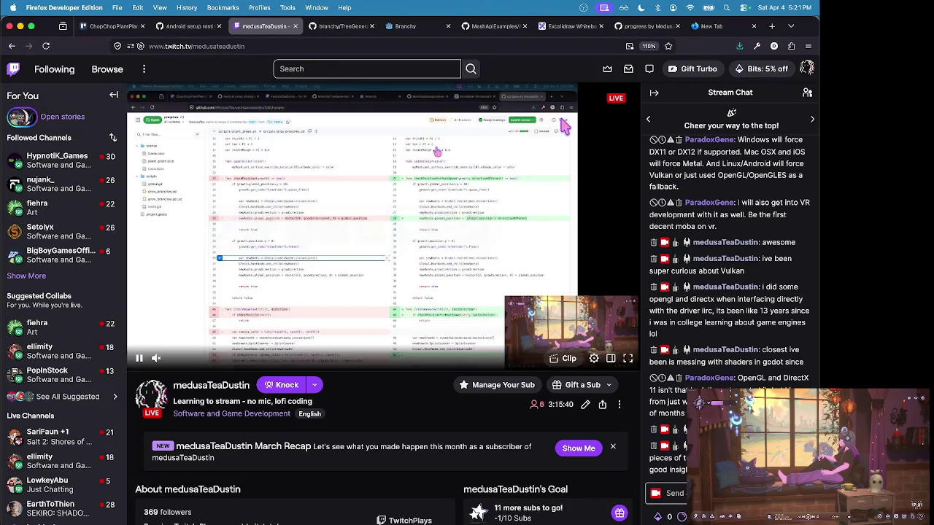
{"action": "scroll", "coordinate": [800, 299], "scroll_direction": "up", "scroll_amount": 10}
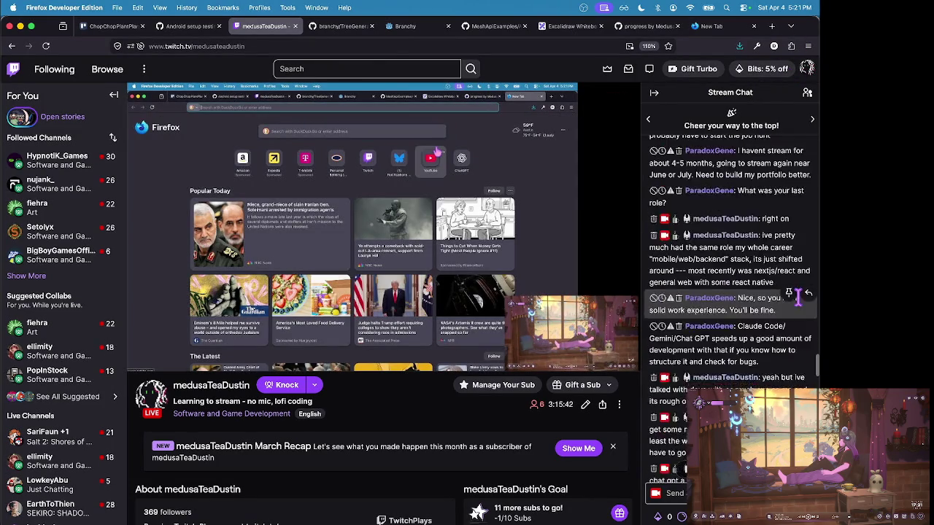
{"action": "scroll", "coordinate": [800, 307], "scroll_direction": "up", "scroll_amount": 5}
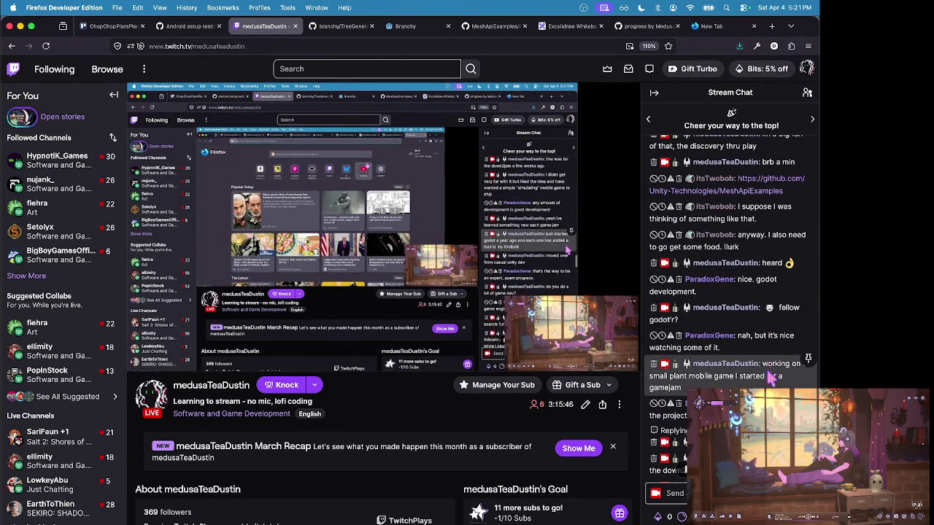
- Pin the gamejam plant-game message, close the Unpin After menu, and return to Godot
{"action": "left_click", "coordinate": [809, 359]}
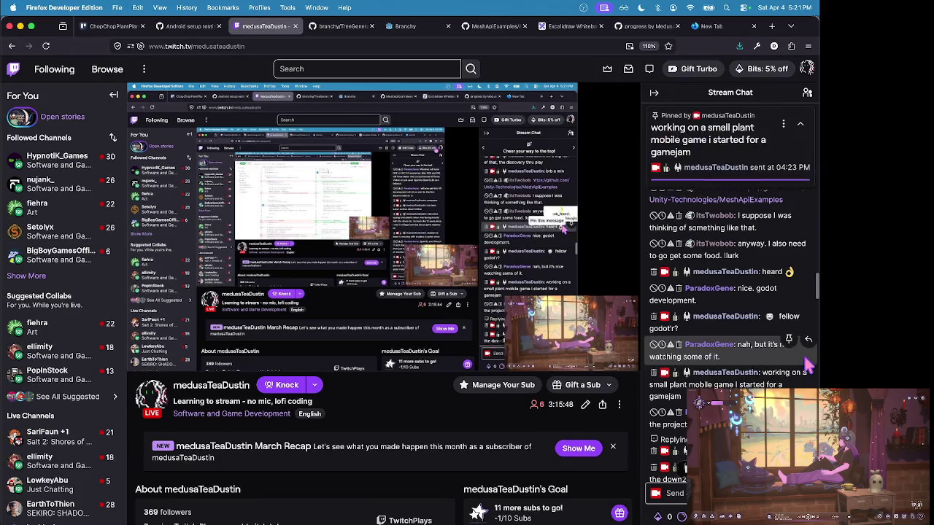
{"action": "left_click", "coordinate": [785, 124]}
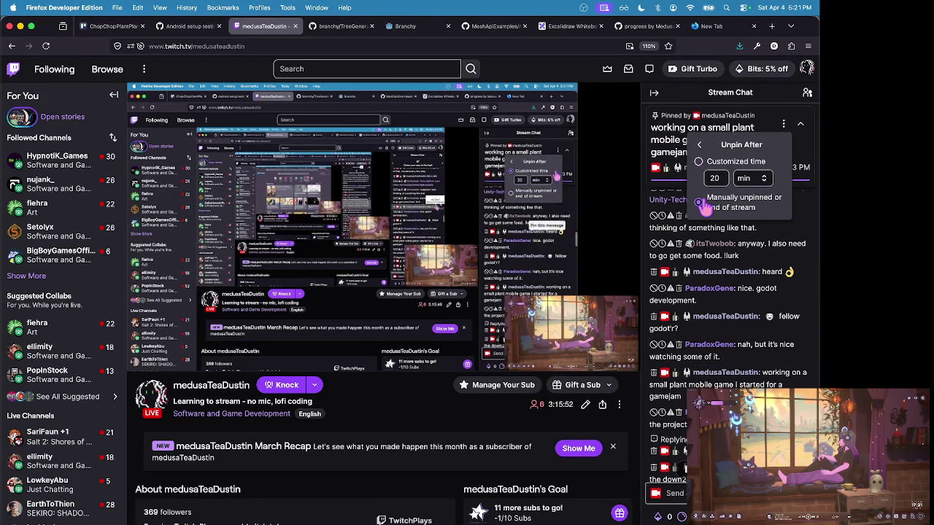
{"action": "left_click", "coordinate": [775, 100]}
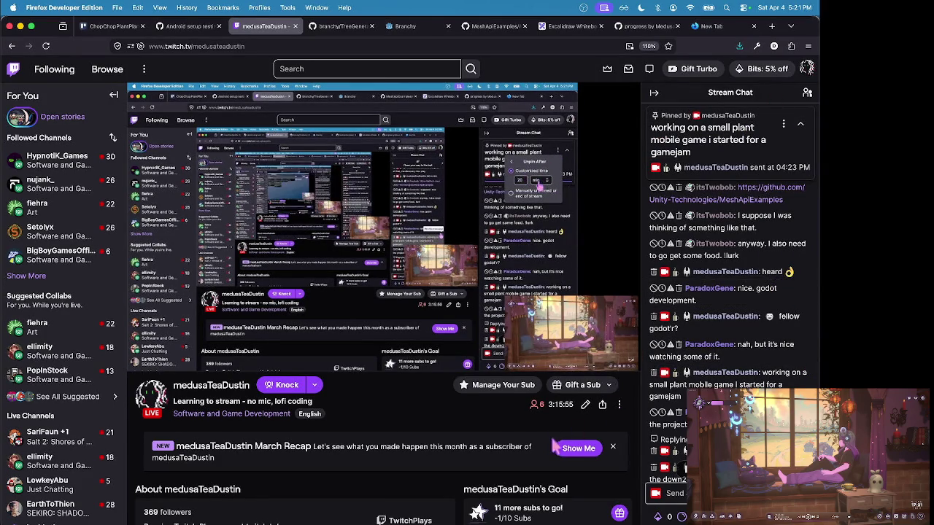
{"action": "mouse_move", "coordinate": [795, 357]}
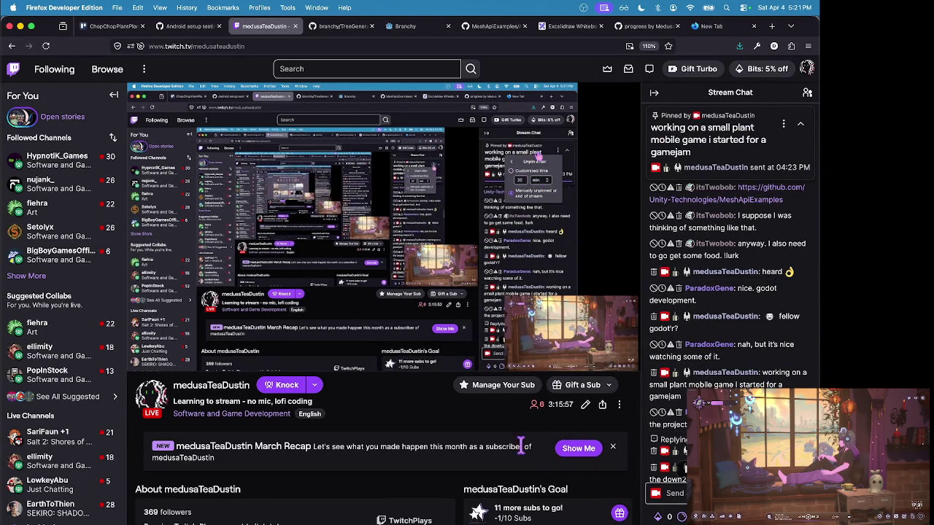
{"action": "key", "text": "super+Tab"}
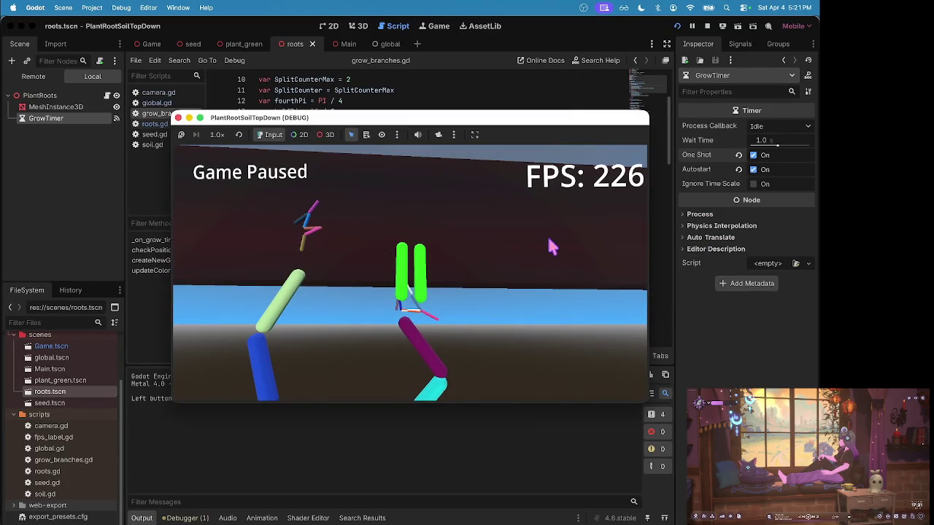
- Stop the paused game and relaunch it in a debug window
{"action": "left_click", "coordinate": [550, 247]}
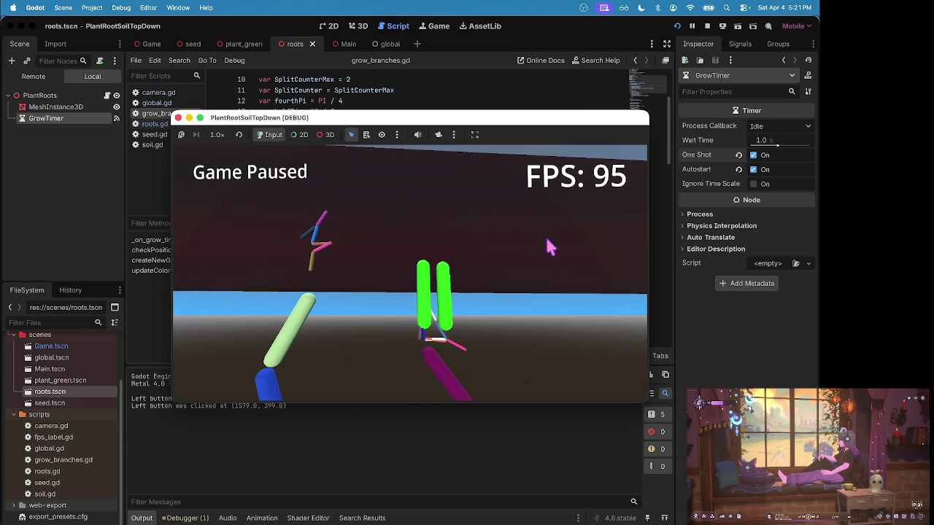
{"action": "left_click", "coordinate": [707, 25]}
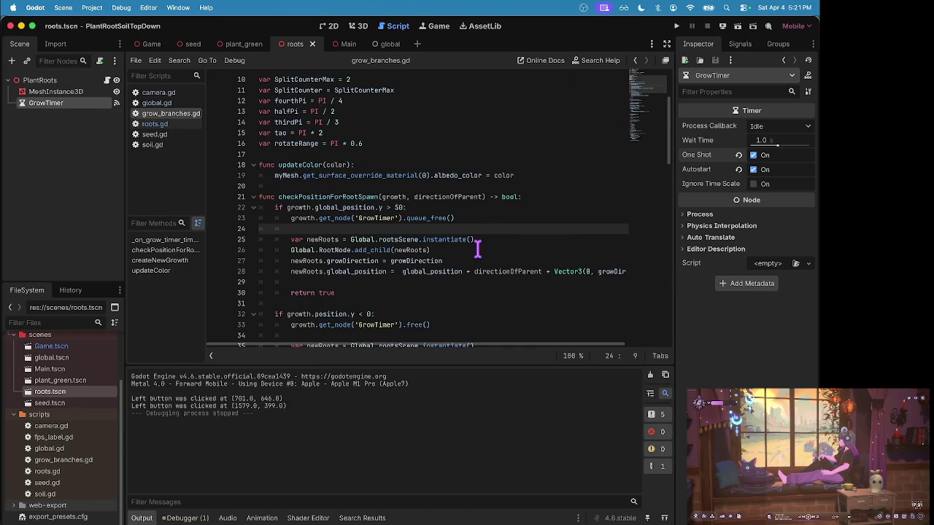
{"action": "key", "text": "super+b"}
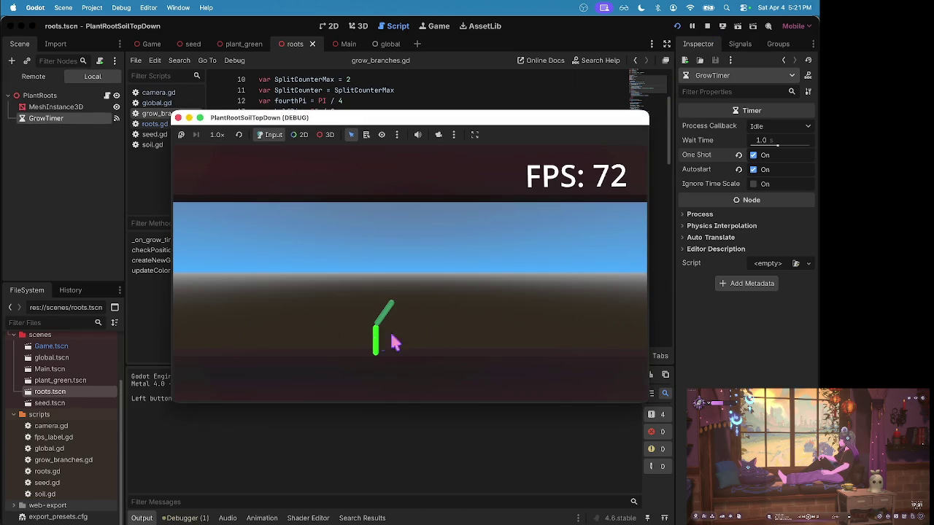
- Unpause, click to spawn a new root, pause again, and bring the editor forward
{"action": "key", "text": "Escape"}
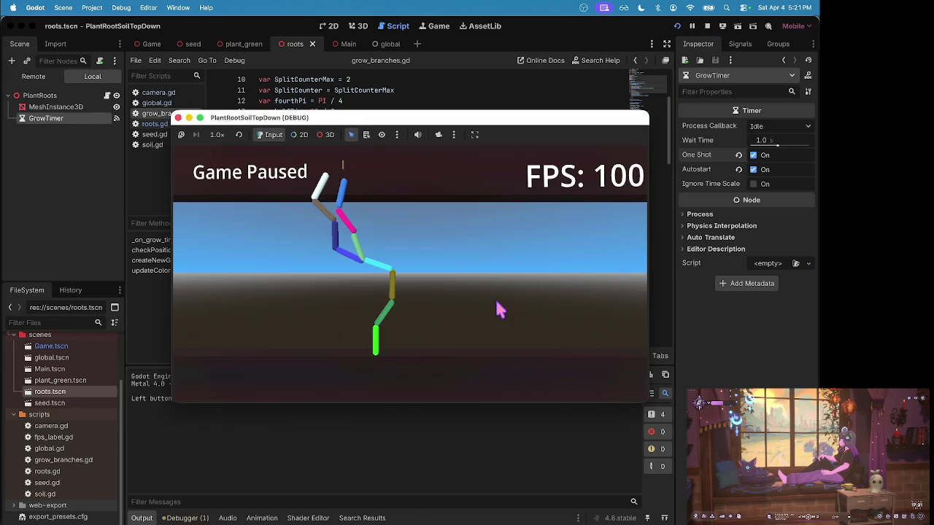
{"action": "key", "text": "Escape"}
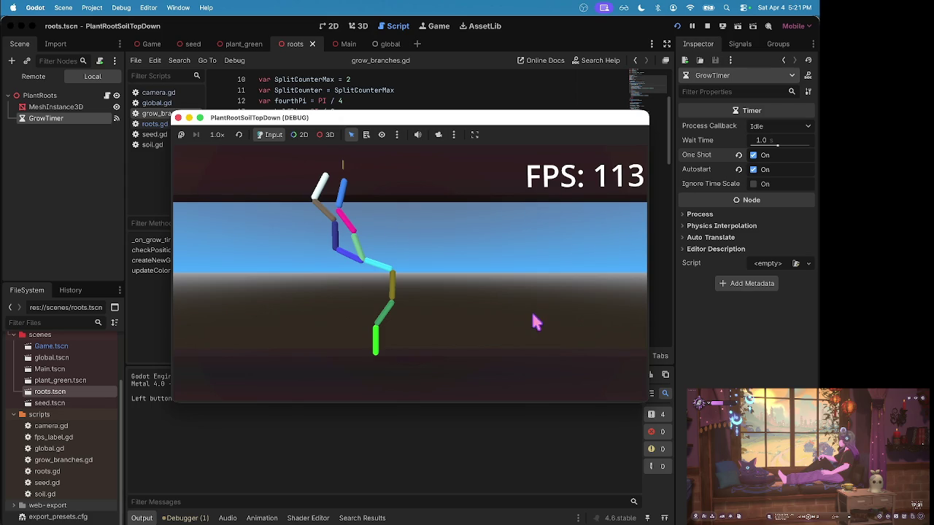
{"action": "left_click", "coordinate": [543, 307]}
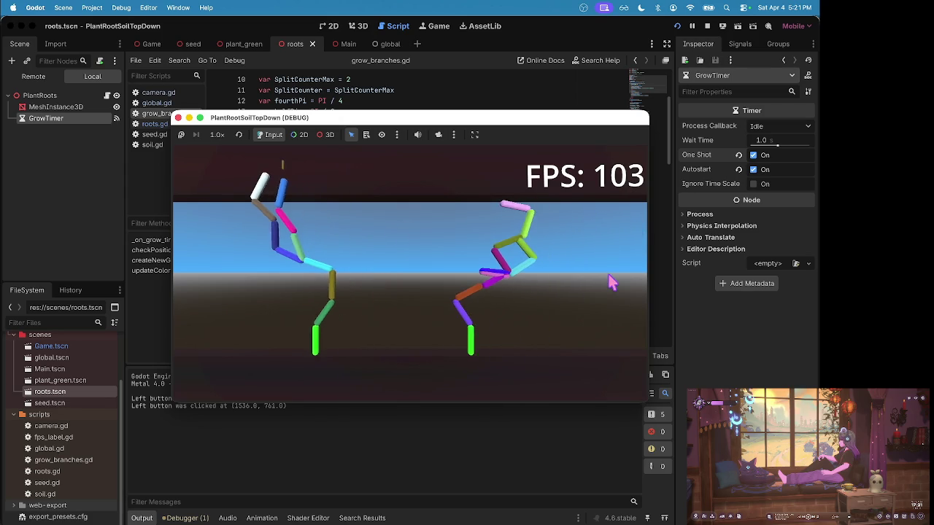
{"action": "key", "text": "Escape"}
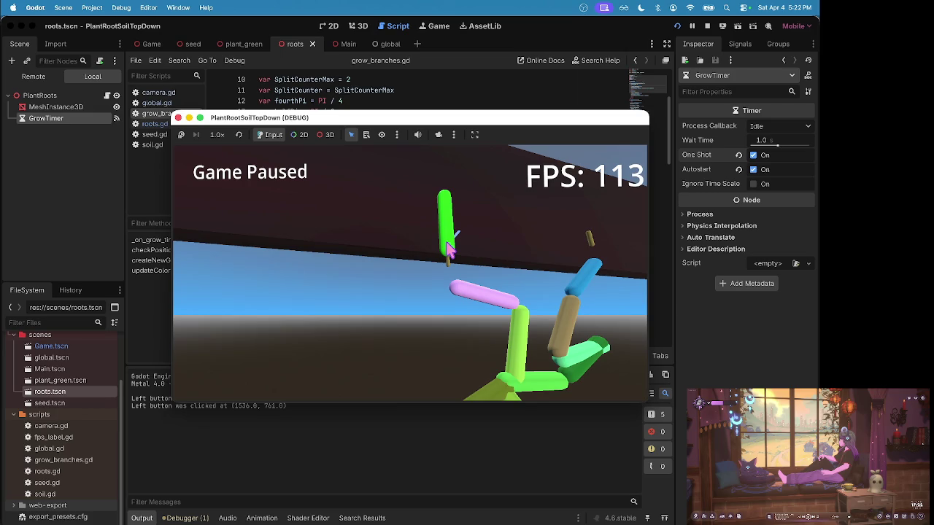
{"action": "left_click", "coordinate": [85, 186]}
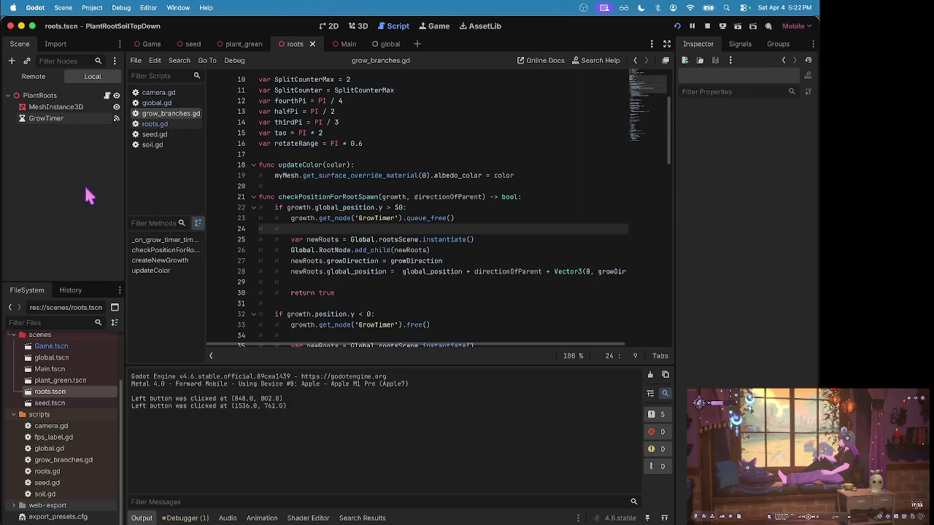
- Open the plant_green scene and view its MeshInstance3D in the 3D viewport
{"action": "left_click", "coordinate": [73, 383]}
{"action": "double_click", "coordinate": [72, 382]}
{"action": "left_click", "coordinate": [61, 108]}
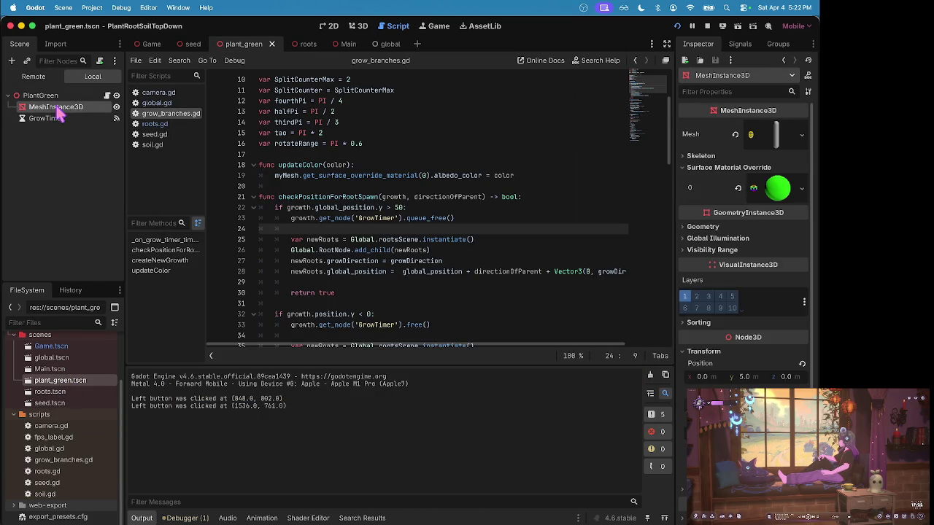
{"action": "left_click", "coordinate": [358, 26]}
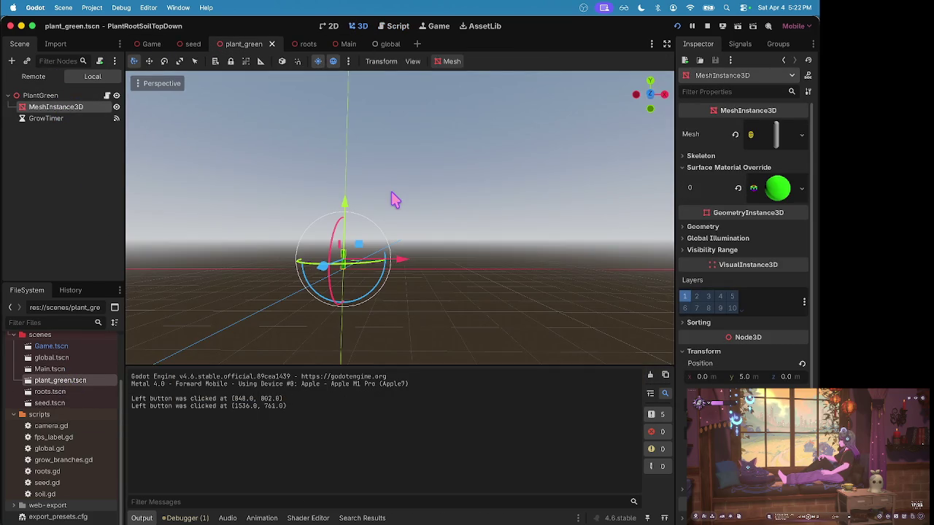
{"action": "scroll", "coordinate": [400, 218], "scroll_direction": "down", "scroll_amount": 5}
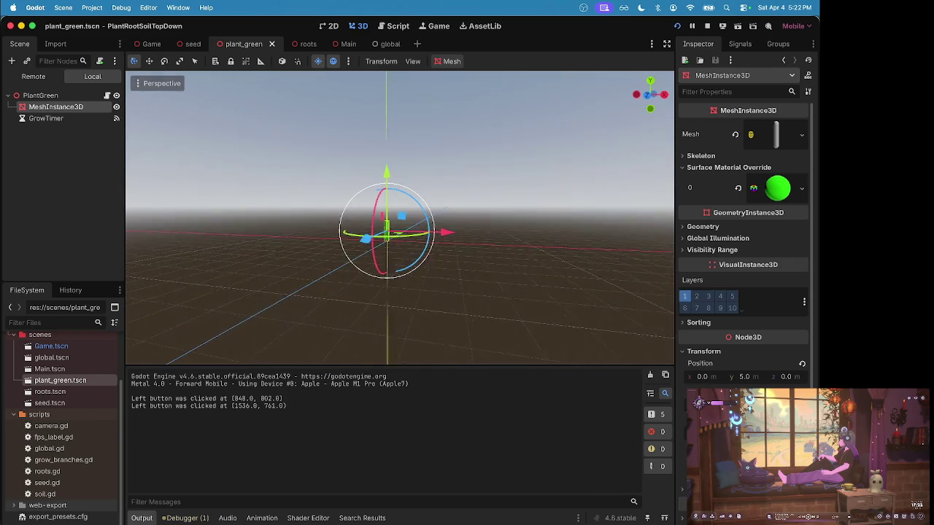
{"action": "scroll", "coordinate": [399, 219], "scroll_direction": "down", "scroll_amount": 3}
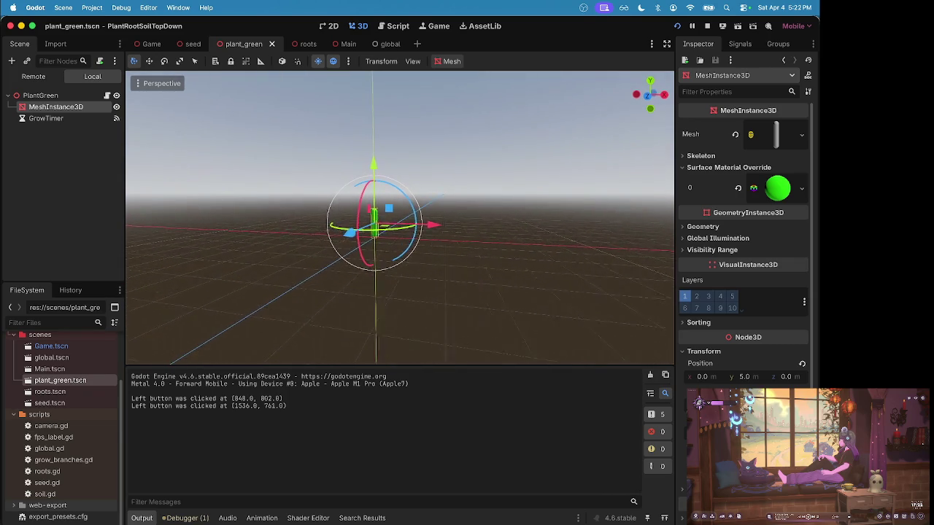
{"action": "scroll", "coordinate": [399, 218], "scroll_direction": "down", "scroll_amount": 5}
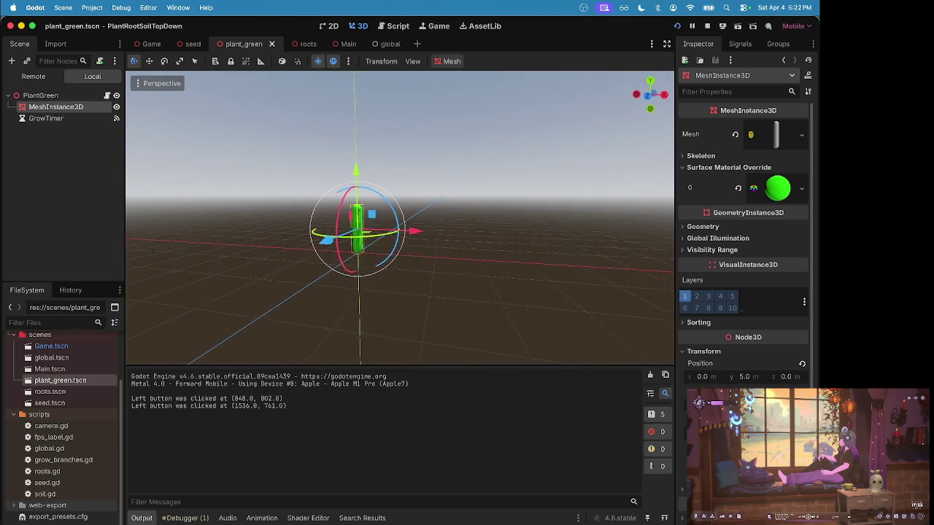
{"action": "scroll", "coordinate": [361, 221], "scroll_direction": "up", "scroll_amount": 5}
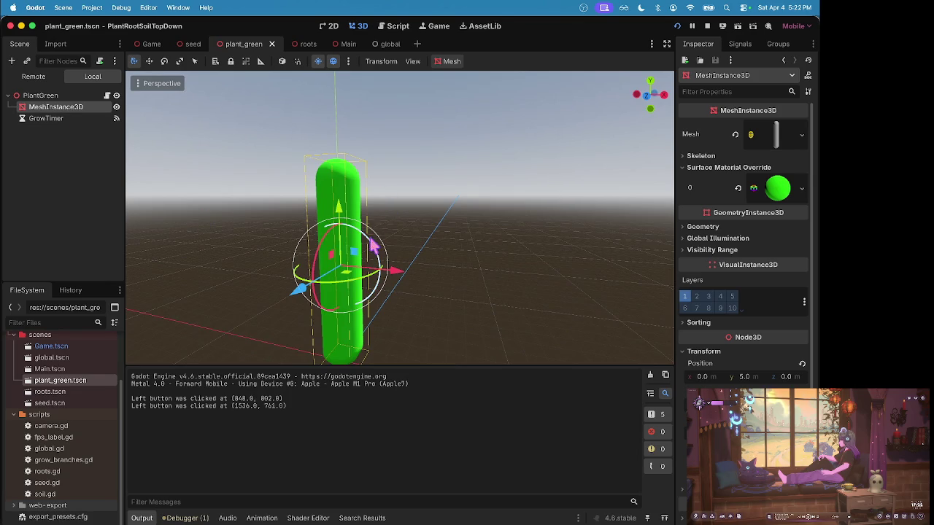
- Trial-rotate the capsule and the PlantGreen node, undoing both rotations
{"action": "mouse_move", "coordinate": [371, 247]}
{"action": "left_mouse_down"}
{"action": "mouse_move", "coordinate": [384, 399]}
{"action": "mouse_move", "coordinate": [209, 389]}
{"action": "mouse_move", "coordinate": [396, 416]}
{"action": "mouse_move", "coordinate": [415, 146]}
{"action": "mouse_move", "coordinate": [379, 434]}
{"action": "mouse_move", "coordinate": [493, 292]}
{"action": "left_mouse_up"}
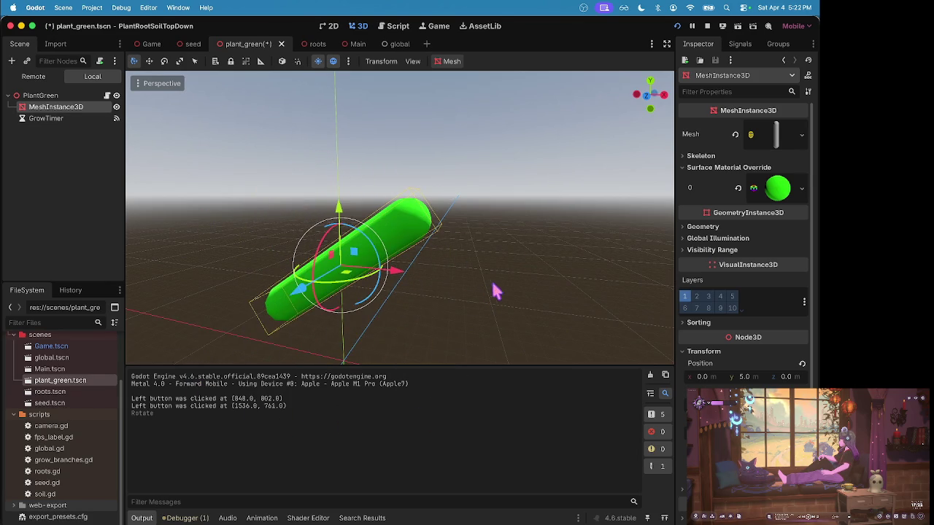
{"action": "key", "text": "ctrl+z"}
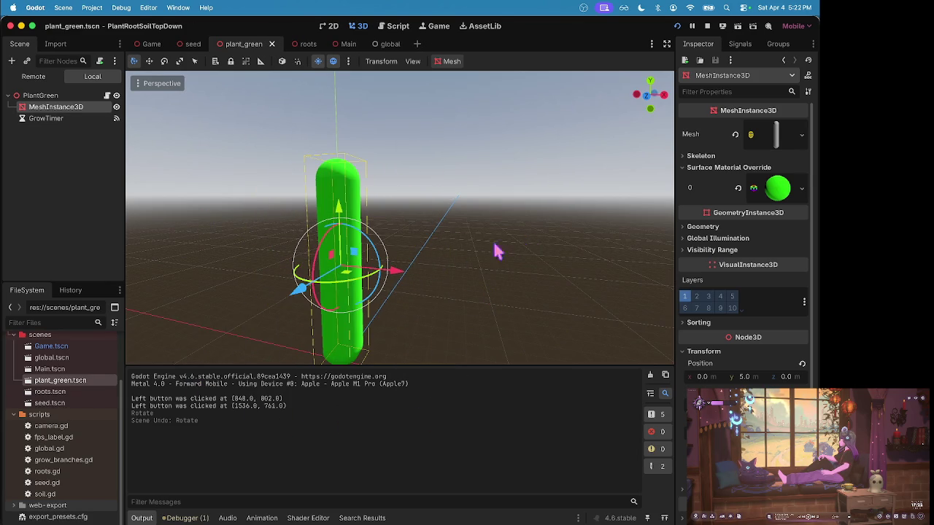
{"action": "mouse_move", "coordinate": [372, 285]}
{"action": "left_mouse_down"}
{"action": "mouse_move", "coordinate": [381, 235]}
{"action": "mouse_move", "coordinate": [453, 309]}
{"action": "mouse_move", "coordinate": [296, 501]}
{"action": "mouse_move", "coordinate": [102, 456]}
{"action": "mouse_move", "coordinate": [73, 433]}
{"action": "mouse_move", "coordinate": [98, 442]}
{"action": "mouse_move", "coordinate": [313, 442]}
{"action": "mouse_move", "coordinate": [406, 222]}
{"action": "mouse_move", "coordinate": [398, 215]}
{"action": "mouse_move", "coordinate": [387, 230]}
{"action": "mouse_move", "coordinate": [503, 308]}
{"action": "mouse_move", "coordinate": [461, 421]}
{"action": "mouse_move", "coordinate": [457, 402]}
{"action": "left_mouse_up"}
{"action": "key", "text": "super+z"}
{"action": "key", "text": "super+Tab"}
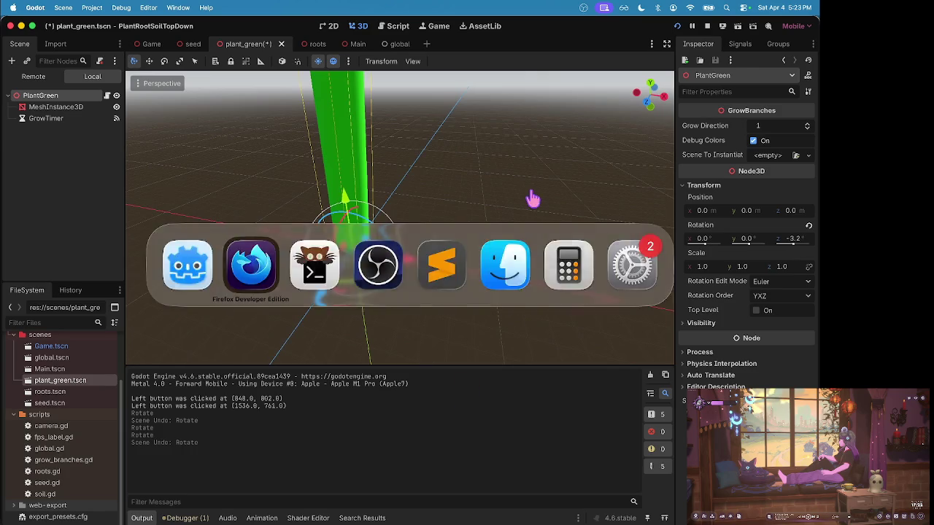
{"action": "key", "text": "super+Tab"}
{"action": "key", "text": "super+Tab"}
{"action": "key", "text": "super+shift+Tab"}
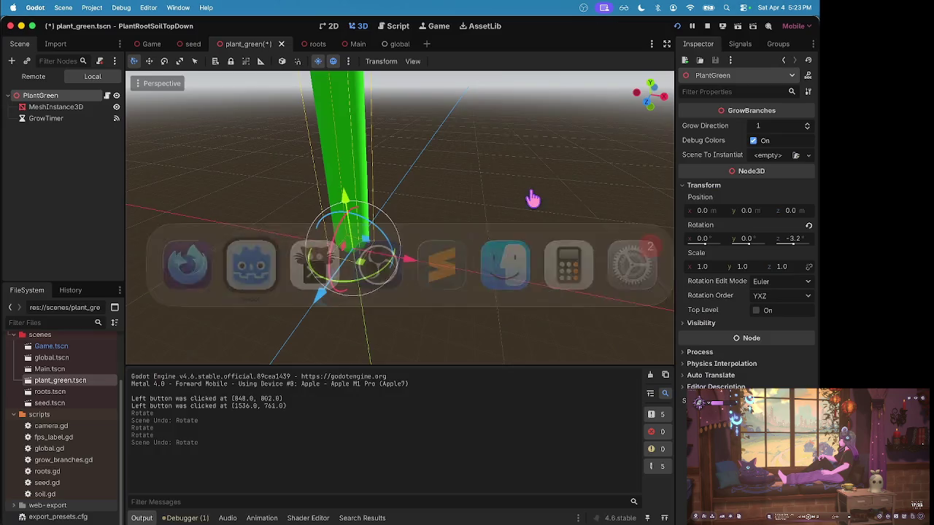
- Check the spawnSeed call on line 14 of roots.gd, then go back to grow_branches.gd
{"action": "left_click", "coordinate": [398, 26]}
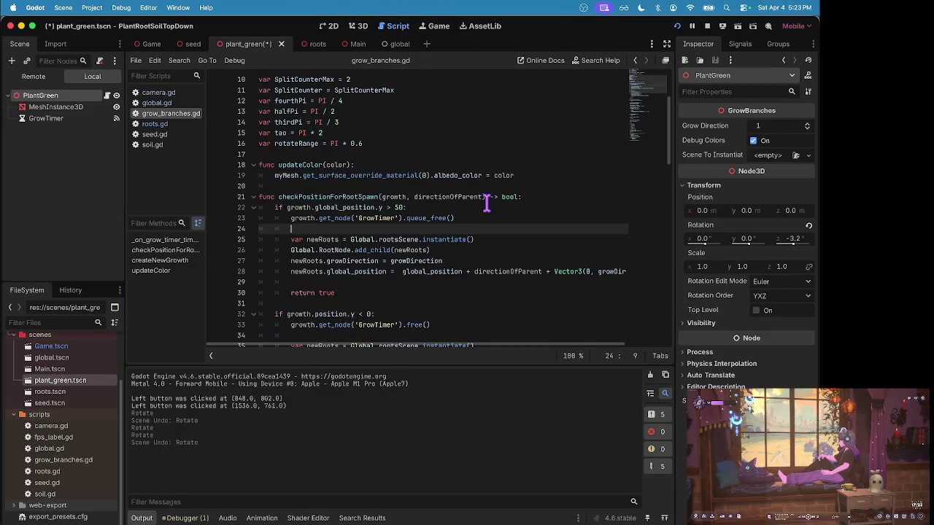
{"action": "left_click", "coordinate": [155, 124]}
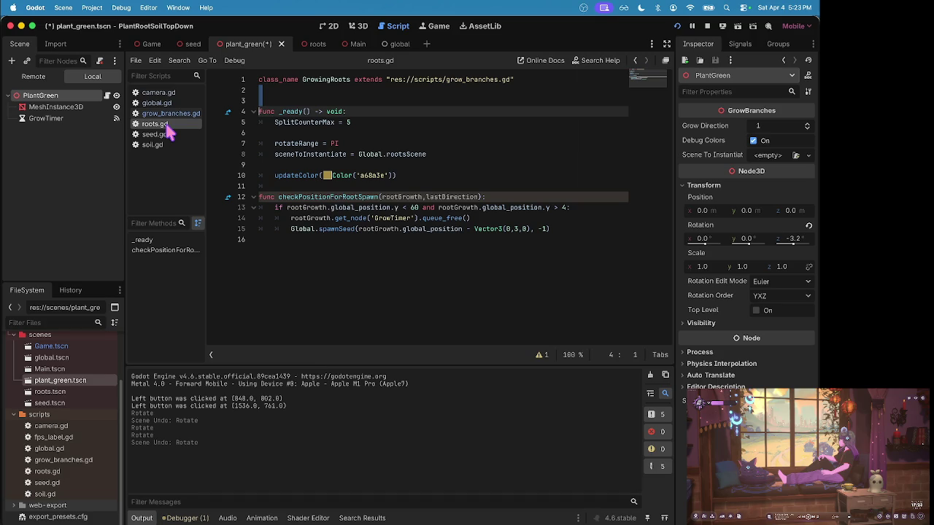
{"action": "left_click", "coordinate": [516, 219]}
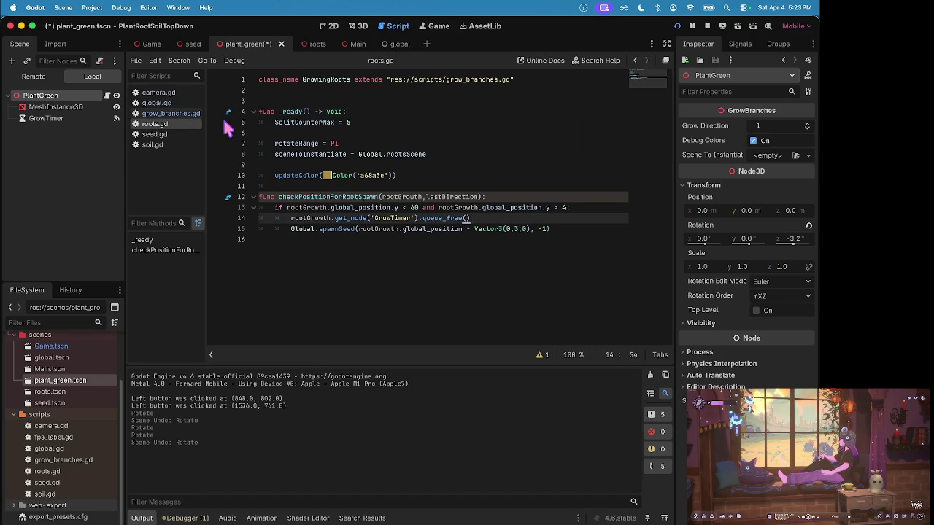
{"action": "left_click", "coordinate": [172, 113]}
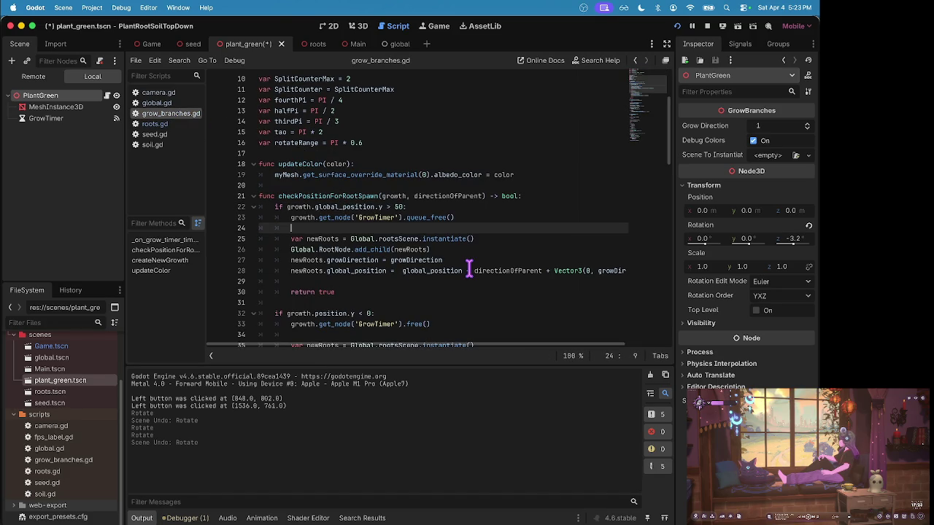
- Delete the Vector3 offset from line 28 and save the script
{"action": "scroll", "coordinate": [469, 268], "scroll_direction": "right", "scroll_amount": 3}
{"action": "scroll", "coordinate": [469, 268], "scroll_direction": "down", "scroll_amount": 1}
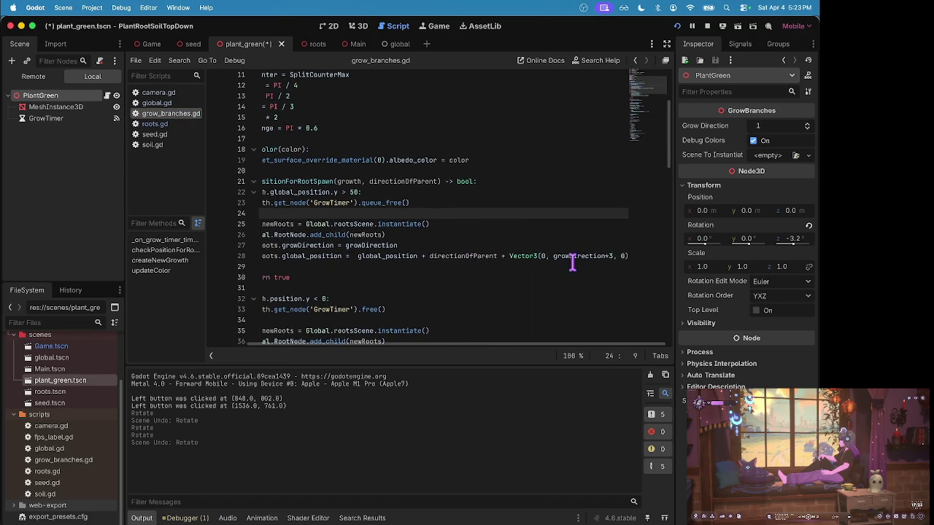
{"action": "key", "text": "Down"}
{"action": "key", "text": "Down"}
{"action": "key", "text": "Down"}
{"action": "key", "text": "End"}
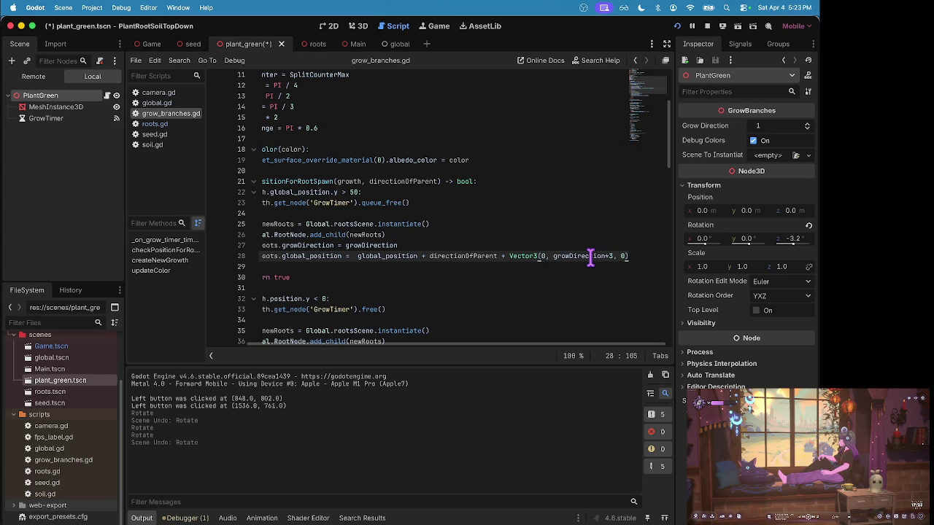
{"action": "key", "text": "BackSpace"}
{"action": "key", "text": "BackSpace"}
{"action": "key", "text": "BackSpace"}
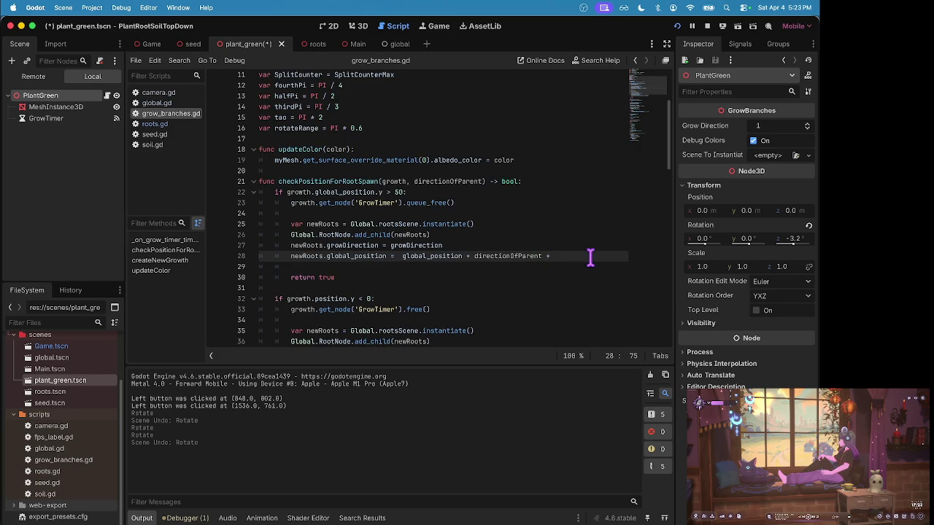
{"action": "key", "text": "super+s"}
- Change free() to queue_free() on line 33
{"action": "scroll", "coordinate": [518, 239], "scroll_direction": "up", "scroll_amount": 1}
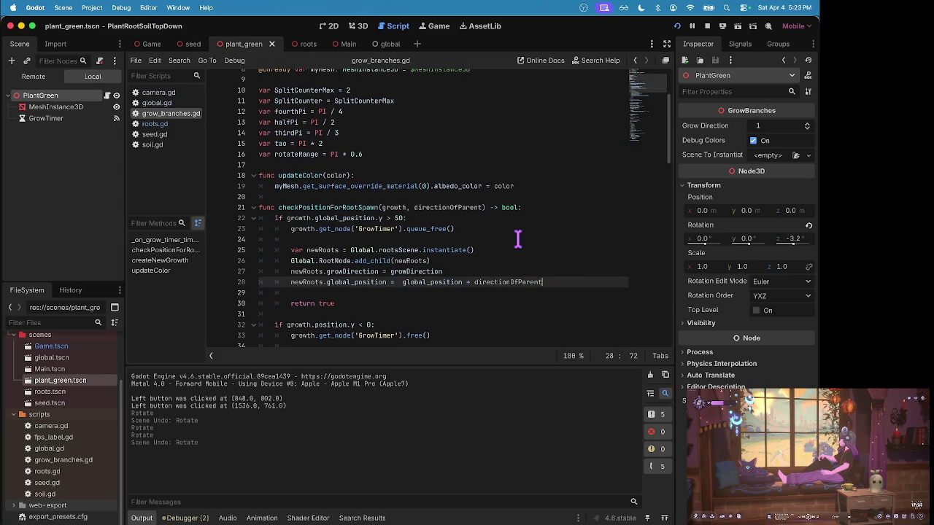
{"action": "scroll", "coordinate": [517, 238], "scroll_direction": "down", "scroll_amount": 3}
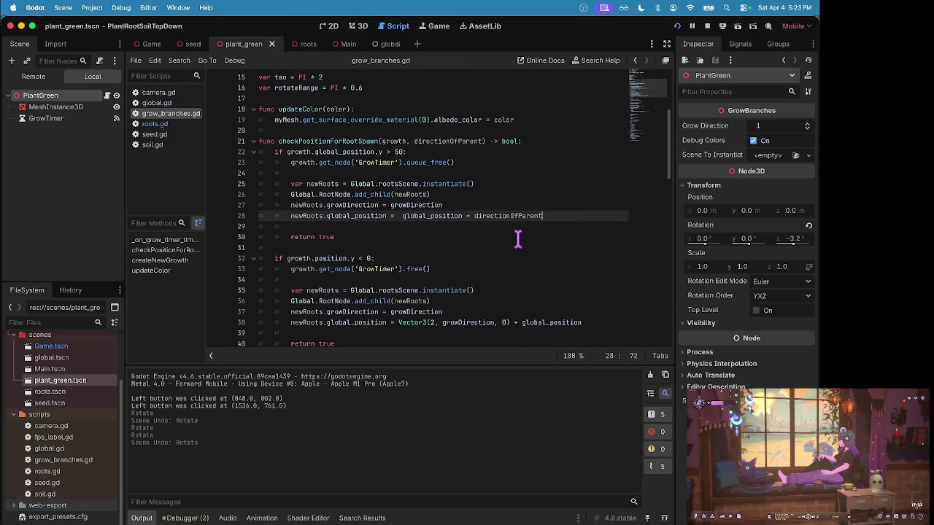
{"action": "scroll", "coordinate": [517, 239], "scroll_direction": "down", "scroll_amount": 2}
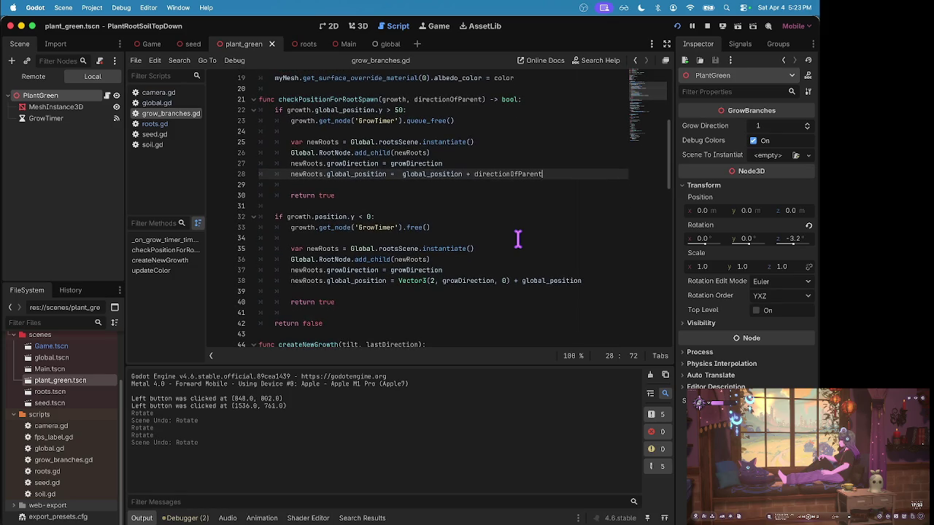
{"action": "scroll", "coordinate": [532, 269], "scroll_direction": "down", "scroll_amount": 1}
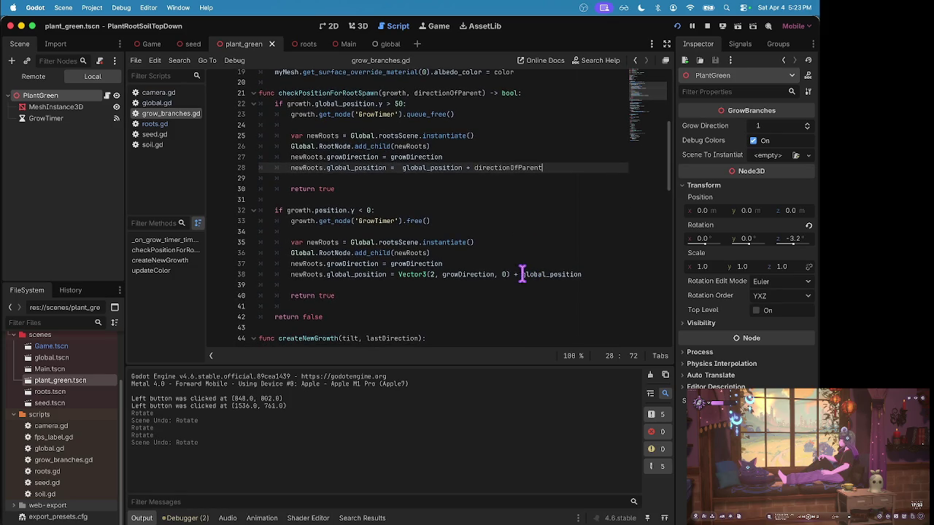
{"action": "mouse_move", "coordinate": [272, 205]}
{"action": "left_mouse_down"}
{"action": "mouse_move", "coordinate": [429, 221]}
{"action": "mouse_move", "coordinate": [545, 288]}
{"action": "left_mouse_up"}
{"action": "left_click", "coordinate": [545, 289]}
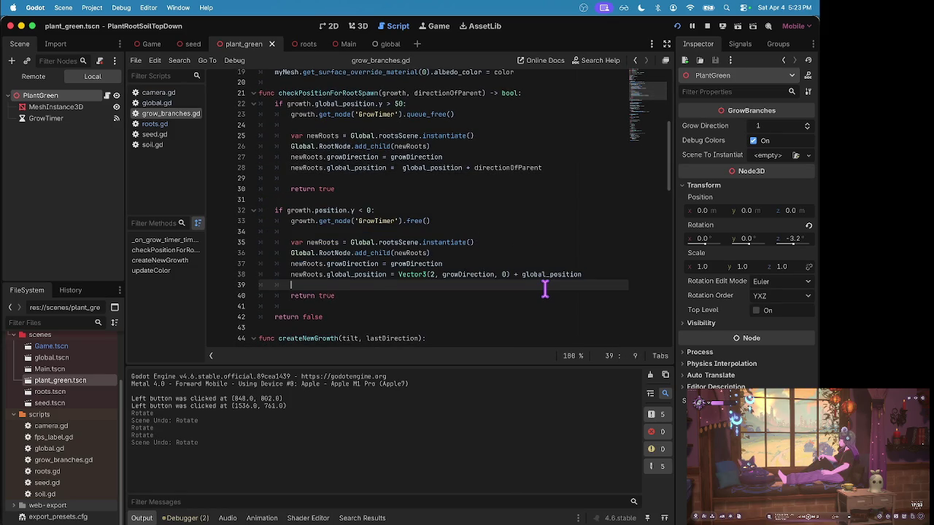
{"action": "scroll", "coordinate": [380, 186], "scroll_direction": "up", "scroll_amount": 1}
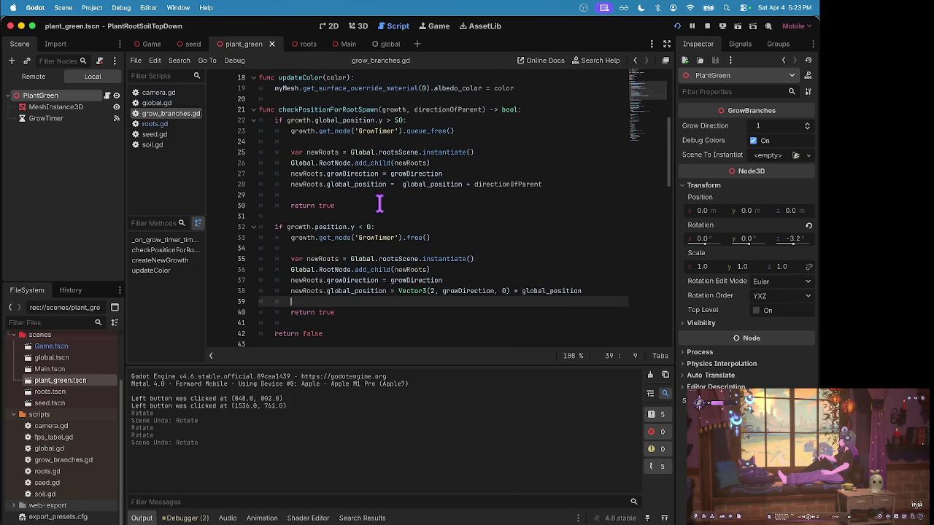
{"action": "left_click", "coordinate": [406, 238]}
{"action": "type", "text": "_"}
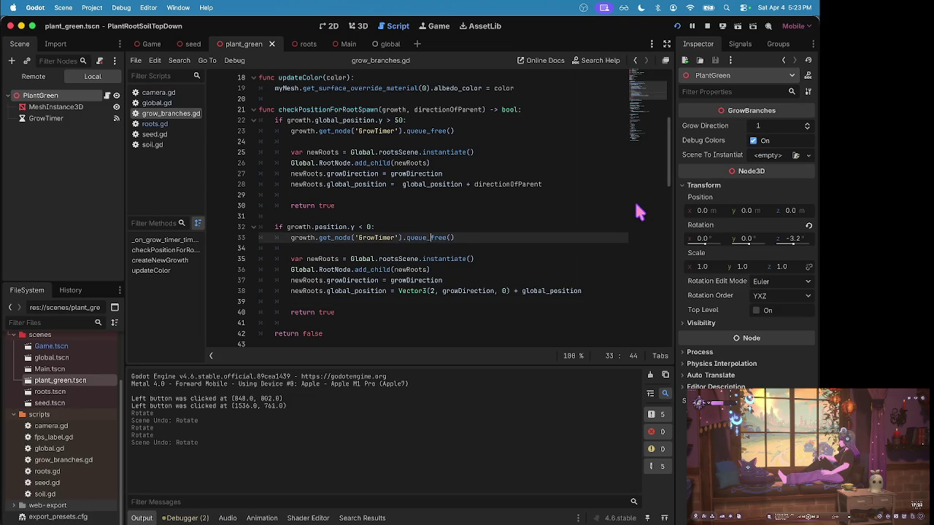
- Select the two root-spawn blocks (lines 23–32 and 33–40) and place the caret on line 20
{"action": "left_click_drag", "start_coordinate": [280, 129], "coordinate": [472, 225]}
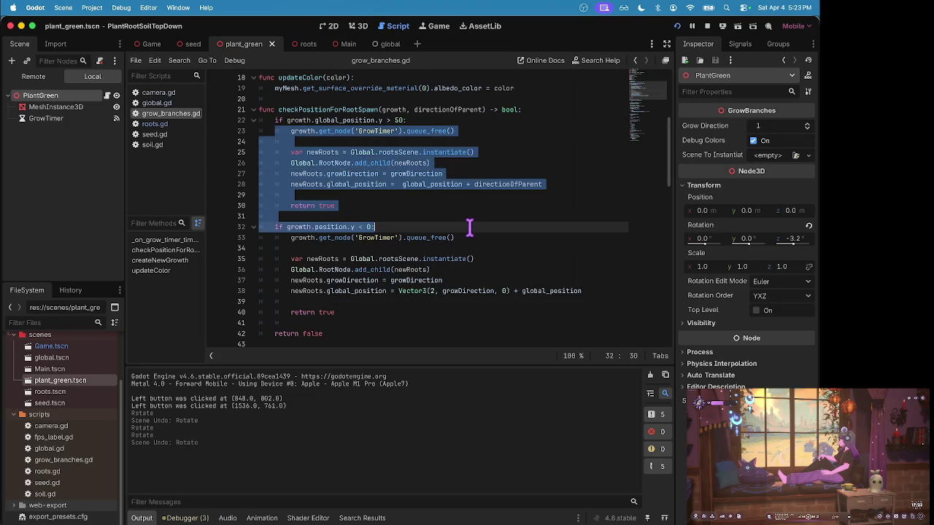
{"action": "left_click_drag", "start_coordinate": [291, 238], "coordinate": [460, 308]}
{"action": "left_click", "coordinate": [472, 265]}
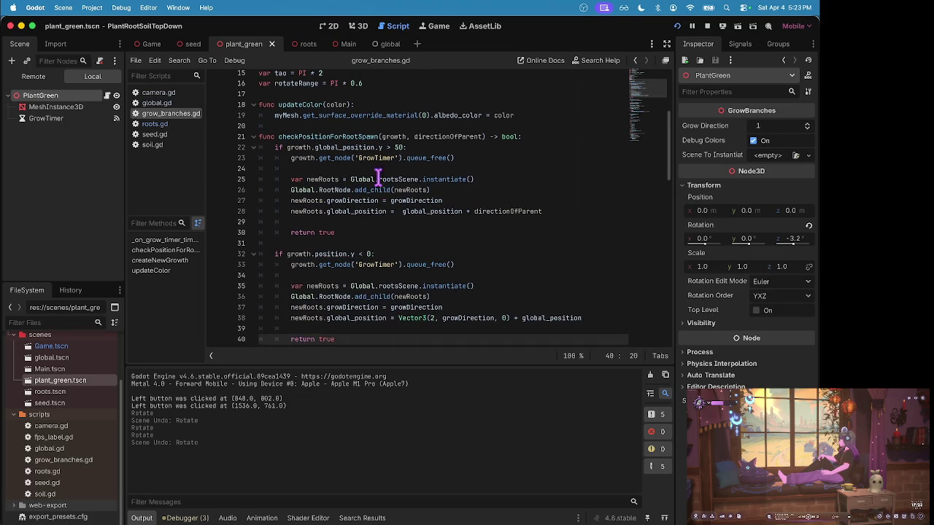
{"action": "scroll", "coordinate": [378, 178], "scroll_direction": "up", "scroll_amount": 2}
- Declare func spawnRoot(growth, directionOfParent) -> void: above checkPositionForRootSpawn
{"action": "left_click", "coordinate": [314, 123]}
{"action": "key", "text": "Return"}
{"action": "type", "text": "func spawnRoot(grow"}
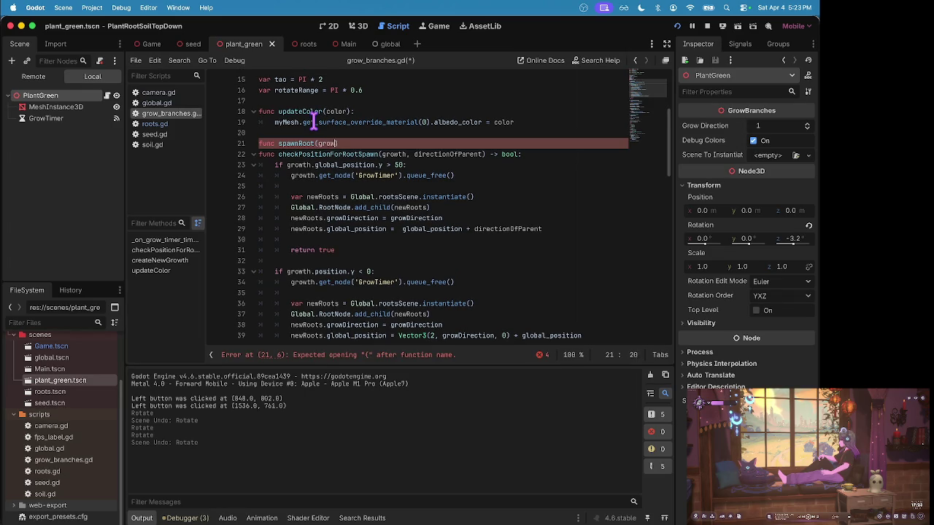
{"action": "type", "text": "th, directionOfParent"}
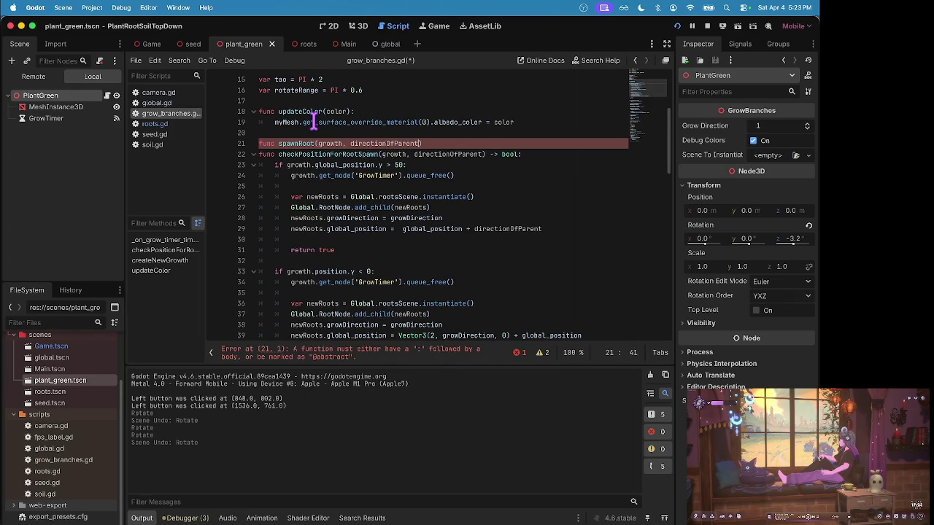
{"action": "type", "text": "> b"}
{"action": "type", "text": "ool:"}
{"action": "key", "text": "Return"}
{"action": "key", "text": "Return"}
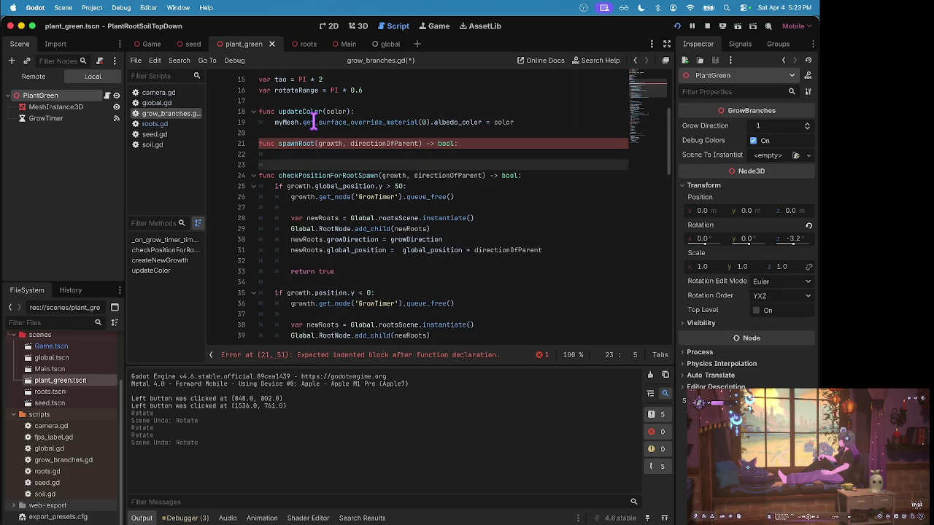
{"action": "key", "text": "BackSpace"}
{"action": "key", "text": "Tab"}
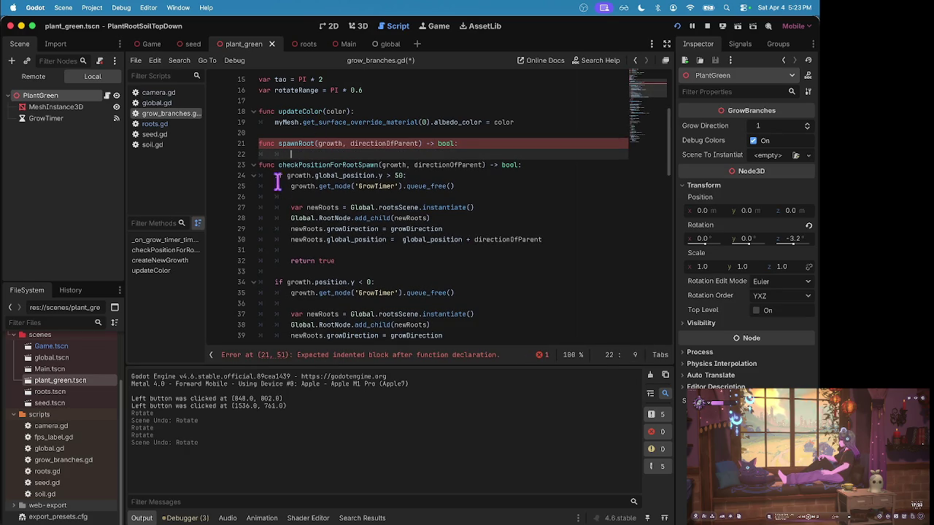
{"action": "mouse_move", "coordinate": [292, 187]}
{"action": "left_mouse_down"}
{"action": "mouse_move", "coordinate": [291, 196]}
{"action": "mouse_move", "coordinate": [475, 240]}
{"action": "mouse_move", "coordinate": [491, 261]}
{"action": "left_mouse_up"}
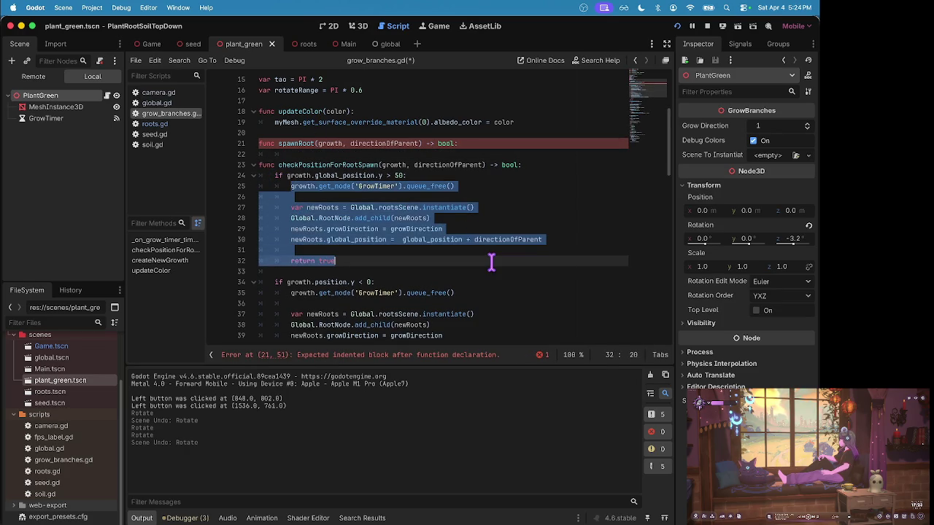
{"action": "left_click", "coordinate": [629, 144]}
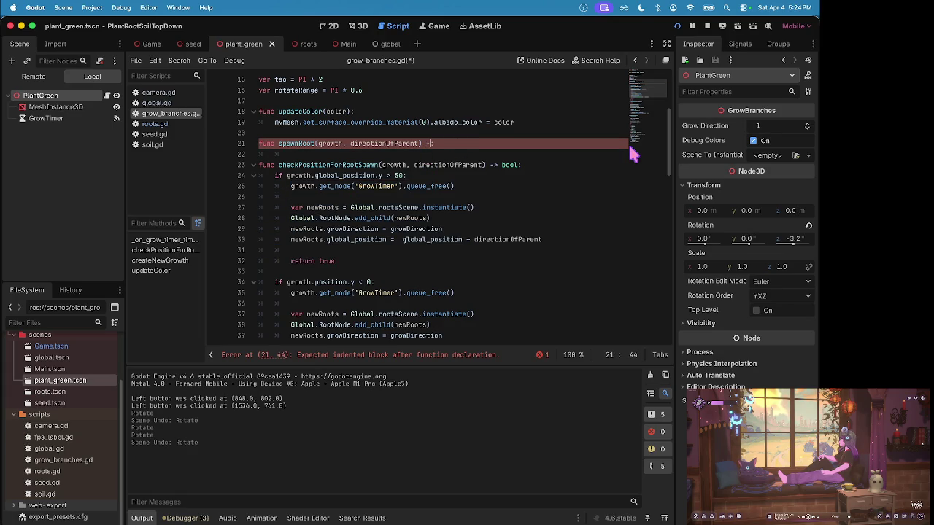
{"action": "type", "text": "> void:"}
- Copy root-spawning lines 25–30 into the spawnRoot body and fix the indentation
{"action": "left_click", "coordinate": [373, 240]}
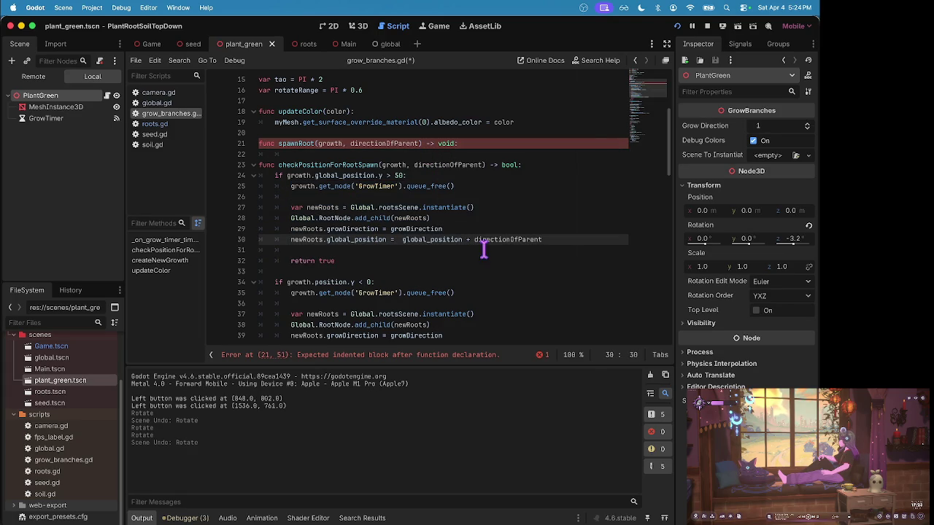
{"action": "mouse_move", "coordinate": [568, 243]}
{"action": "left_mouse_down"}
{"action": "mouse_move", "coordinate": [233, 202]}
{"action": "mouse_move", "coordinate": [225, 189]}
{"action": "left_mouse_up"}
{"action": "key", "text": "super+c"}
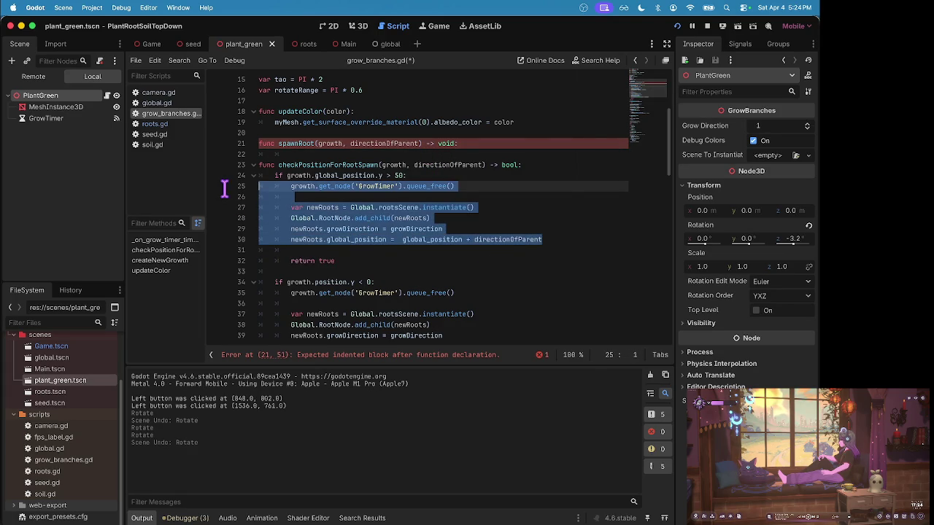
{"action": "left_click", "coordinate": [318, 151]}
{"action": "key", "text": "super+v"}
{"action": "left_click", "coordinate": [323, 154]}
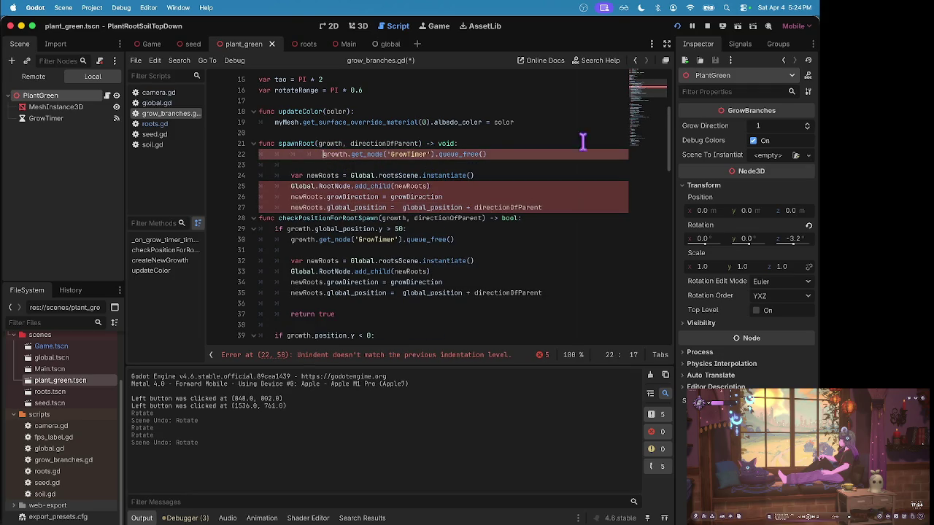
{"action": "key", "text": "BackSpace"}
{"action": "key", "text": "BackSpace"}
{"action": "key", "text": "Down"}
{"action": "key", "text": "Down"}
{"action": "key", "text": "Down"}
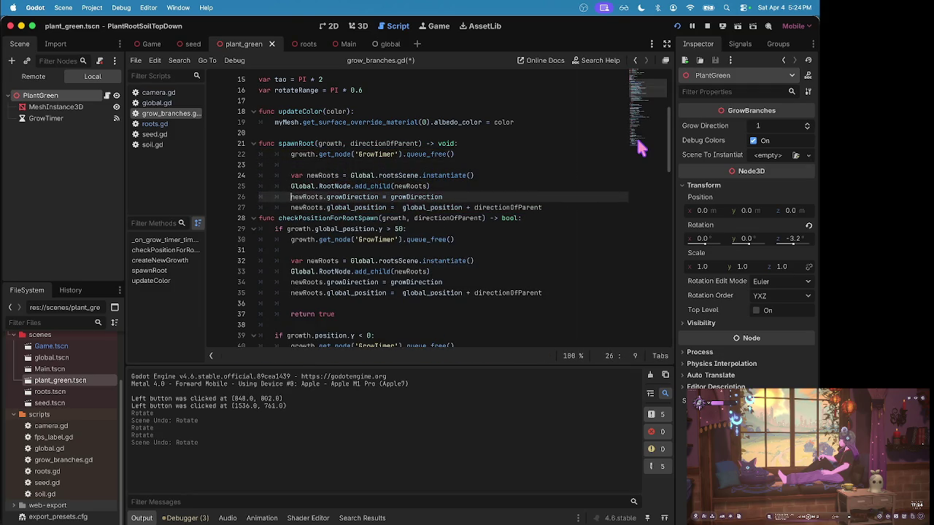
{"action": "key", "text": "End"}
{"action": "key", "text": "Return"}
{"action": "scroll", "coordinate": [416, 211], "scroll_direction": "down", "scroll_amount": 1}
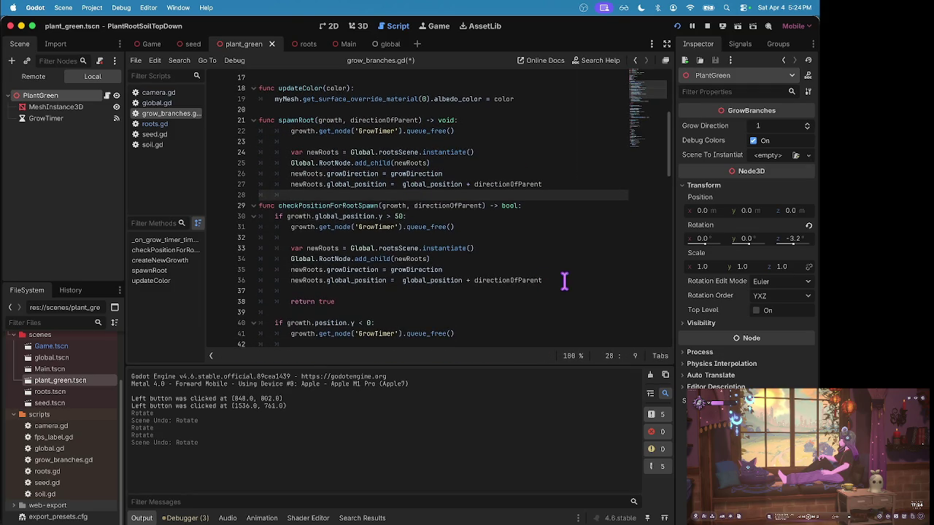
- Delete the duplicated spawning code in the first branch and start a spawnRoot call
{"action": "mouse_move", "coordinate": [564, 283]}
{"action": "left_mouse_down"}
{"action": "mouse_move", "coordinate": [263, 250]}
{"action": "mouse_move", "coordinate": [253, 229]}
{"action": "left_mouse_up"}
{"action": "key", "text": "BackSpace"}
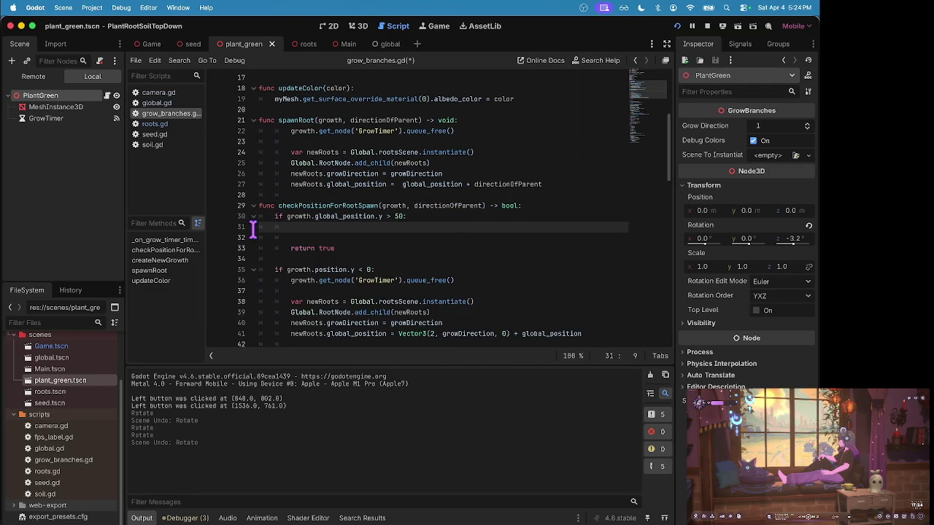
{"action": "left_click", "coordinate": [442, 227]}
{"action": "type", "text": "spawnRo"}
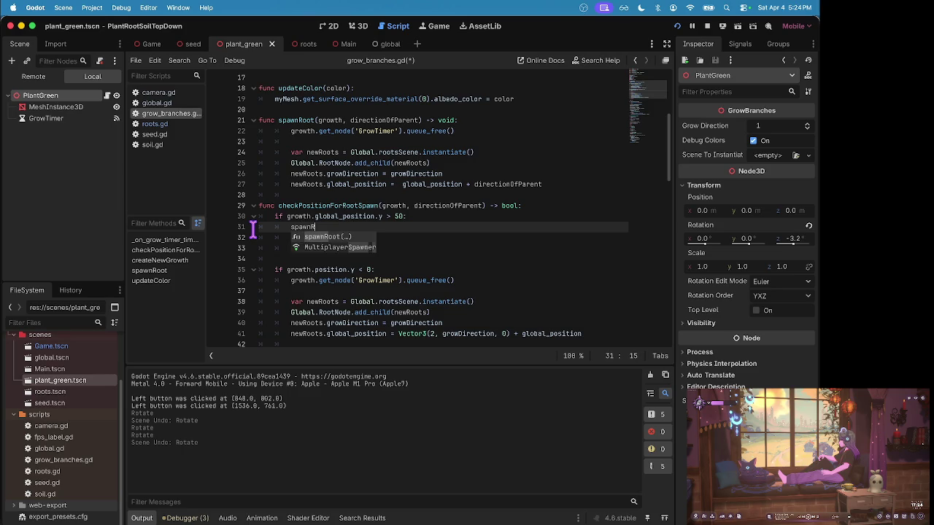
{"action": "key", "text": "Return"}
{"action": "type", "text": "r"}
{"action": "key", "text": "Return"}
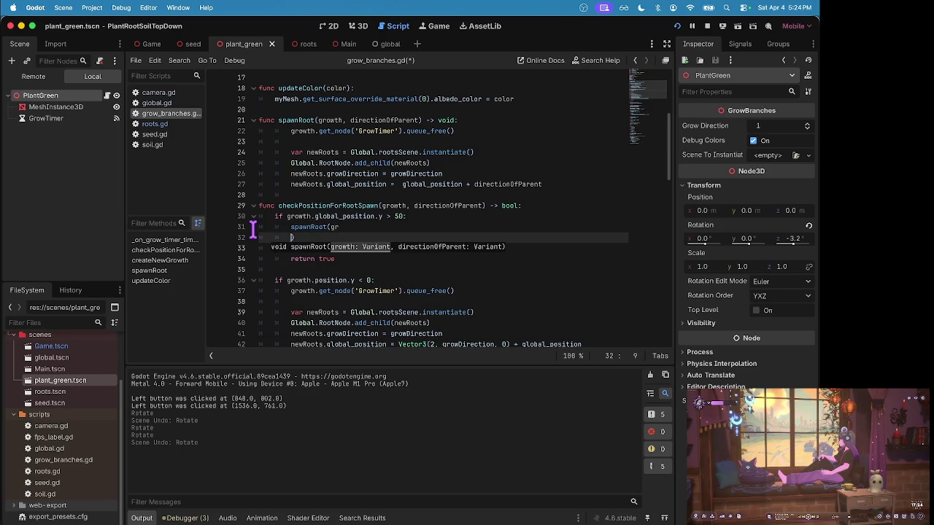
{"action": "key", "text": "BackSpace"}
- Complete the call as spawnRoot(growth, directionOfParent) and save the script
{"action": "type", "text": "owDirection"}
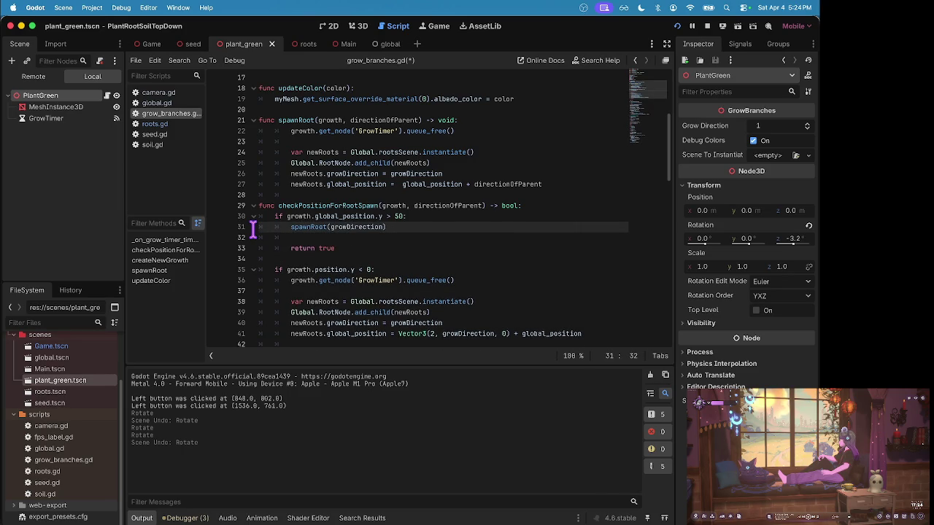
{"action": "key", "text": "alt+BackSpace"}
{"action": "type", "text": "d"}
{"action": "key", "text": "Return"}
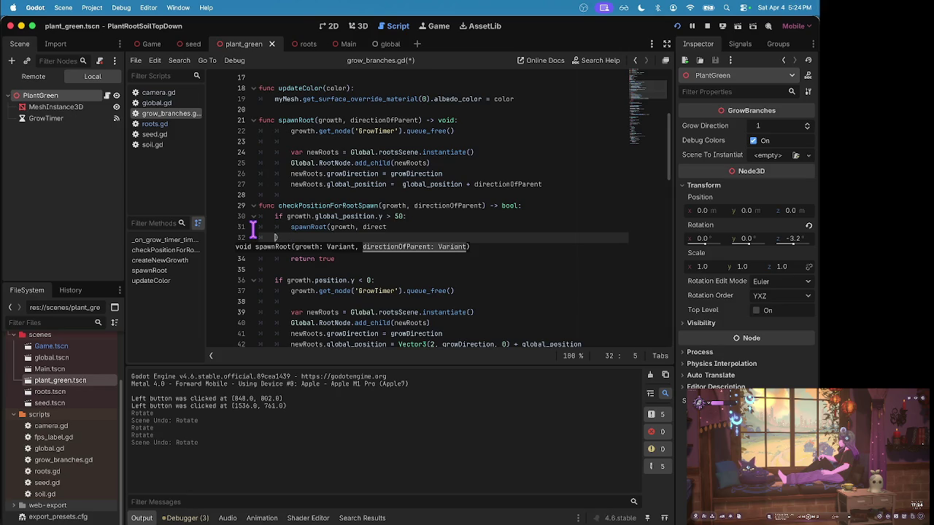
{"action": "key", "text": "BackSpace"}
{"action": "key", "text": "BackSpace"}
{"action": "type", "text": "nO"}
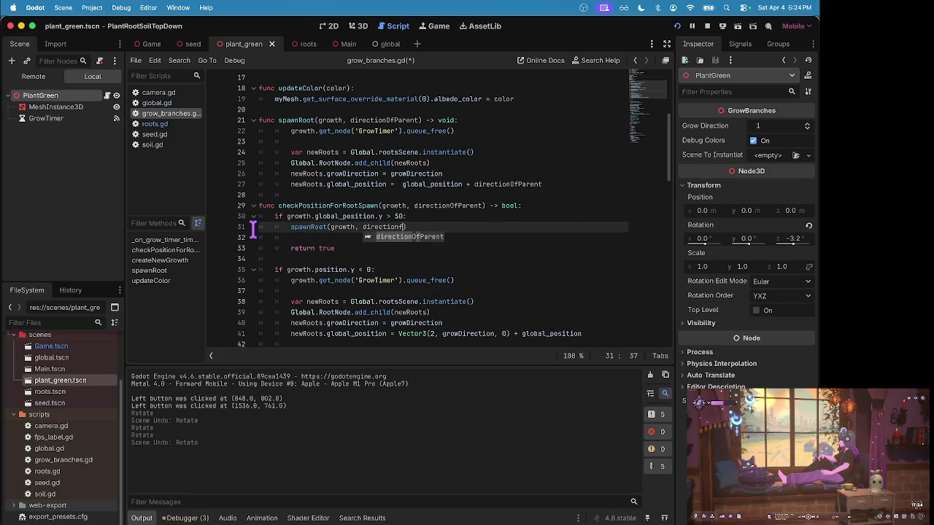
{"action": "key", "text": "Return"}
{"action": "key", "text": "Return"}
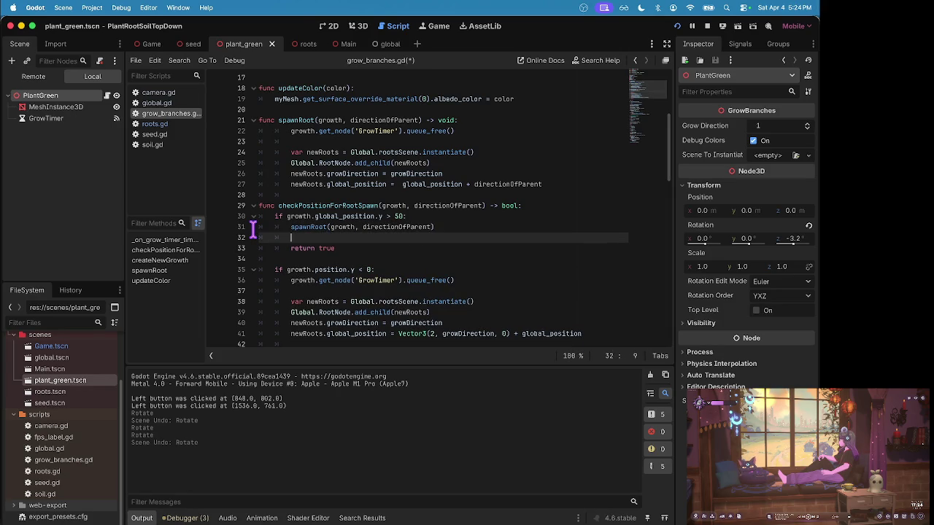
{"action": "key", "text": "BackSpace"}
{"action": "key", "text": "BackSpace"}
{"action": "key", "text": "ctrl+s"}
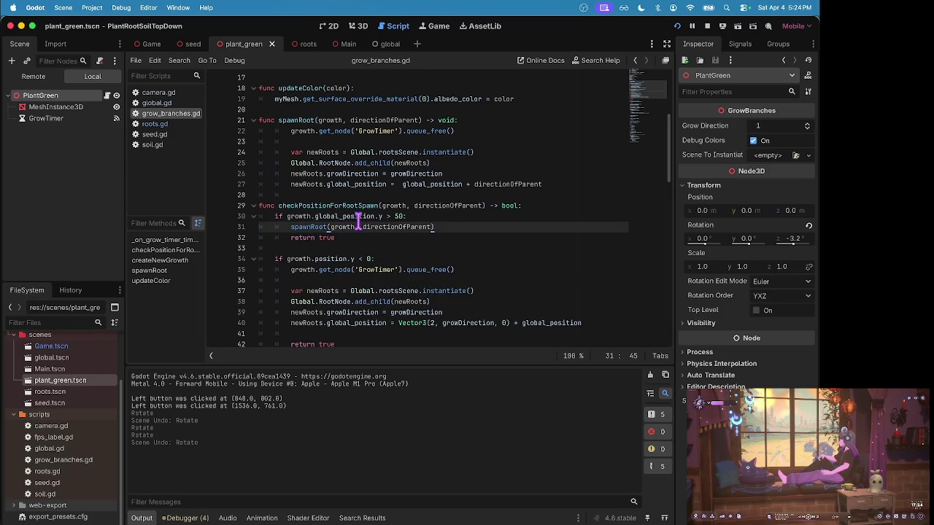
- Copy the spawnRoot call and return true into the second branch, delete its old spawning code, and save
{"action": "scroll", "coordinate": [358, 221], "scroll_direction": "down", "scroll_amount": 2}
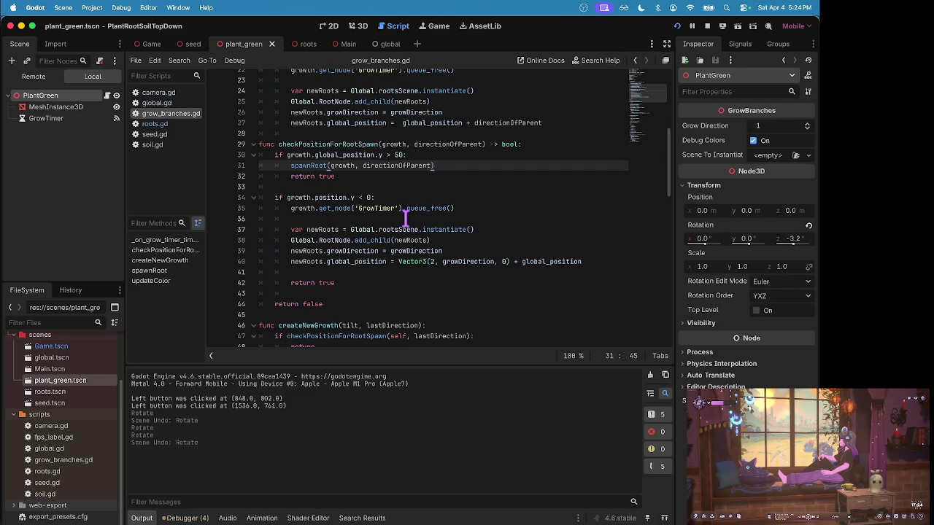
{"action": "scroll", "coordinate": [519, 265], "scroll_direction": "up", "scroll_amount": 1}
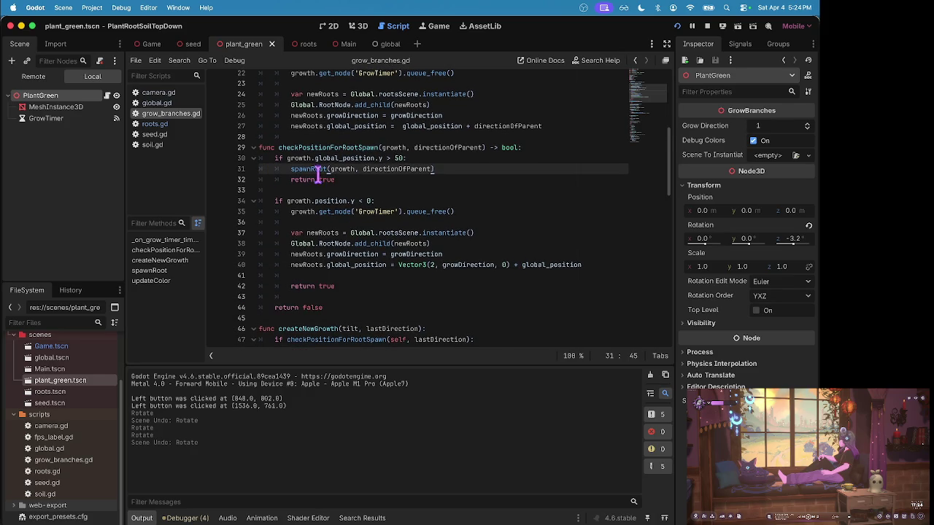
{"action": "left_click_drag", "start_coordinate": [289, 170], "coordinate": [382, 186]}
{"action": "key", "text": "ctrl+c"}
{"action": "left_click", "coordinate": [408, 202]}
{"action": "key", "text": "Return"}
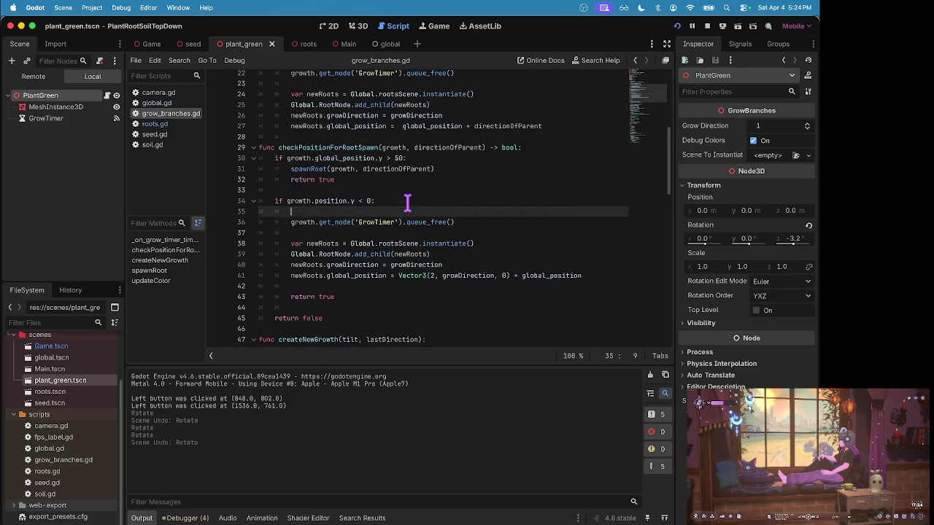
{"action": "key", "text": "ctrl+v"}
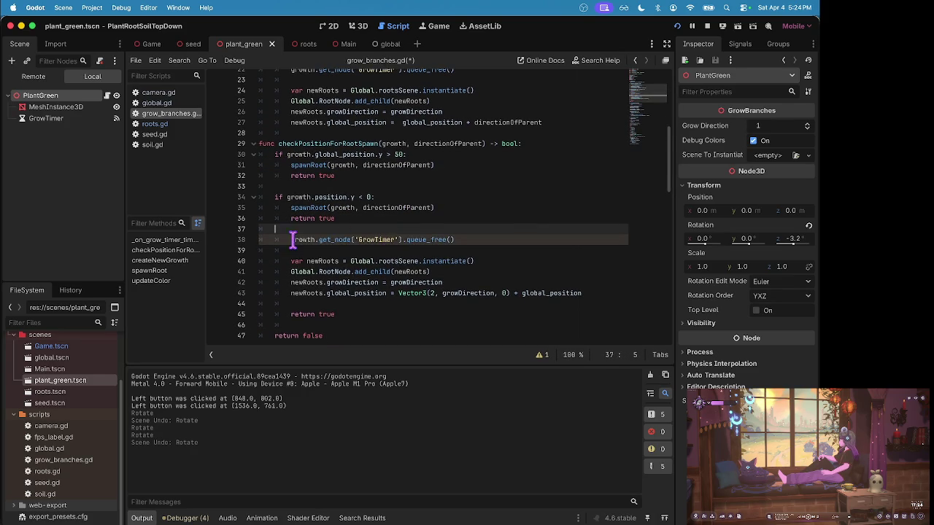
{"action": "left_click_drag", "start_coordinate": [275, 239], "coordinate": [429, 316]}
{"action": "key", "text": "BackSpace"}
{"action": "key", "text": "BackSpace"}
{"action": "key", "text": "BackSpace"}
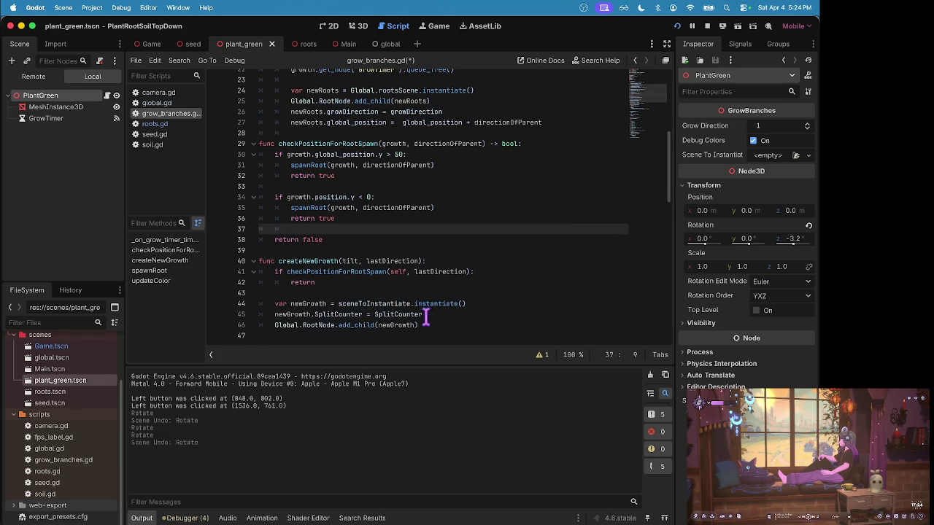
{"action": "key", "text": "cmd+s"}
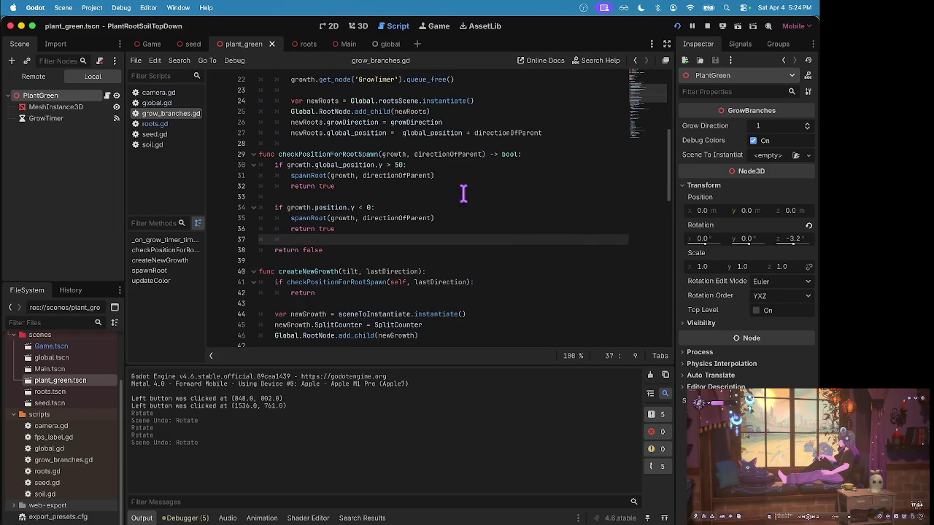
- Insert '# TODO: well we know this will need adjusting when we get back there' above the second check and save grow_branches.gd
{"action": "left_click", "coordinate": [415, 197]}
{"action": "key", "text": "Tab"}
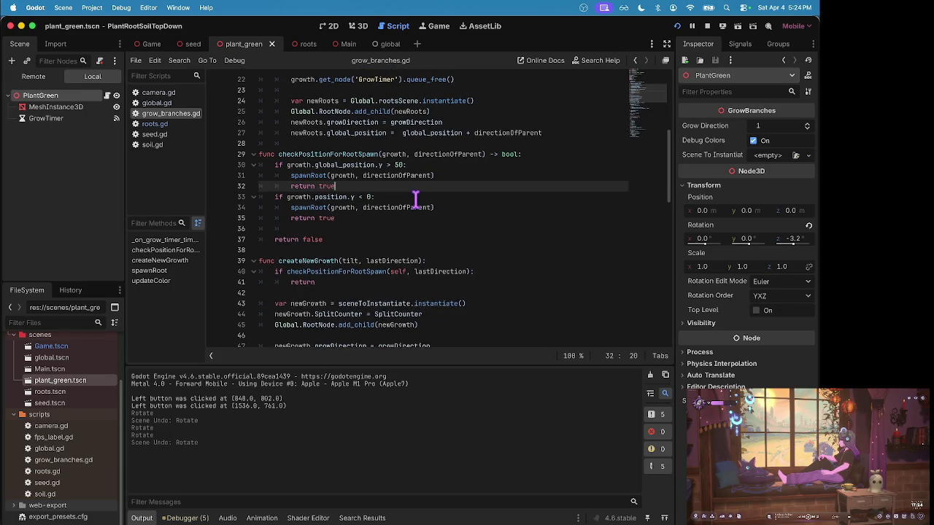
{"action": "key", "text": "Return"}
{"action": "type", "text": "# "}
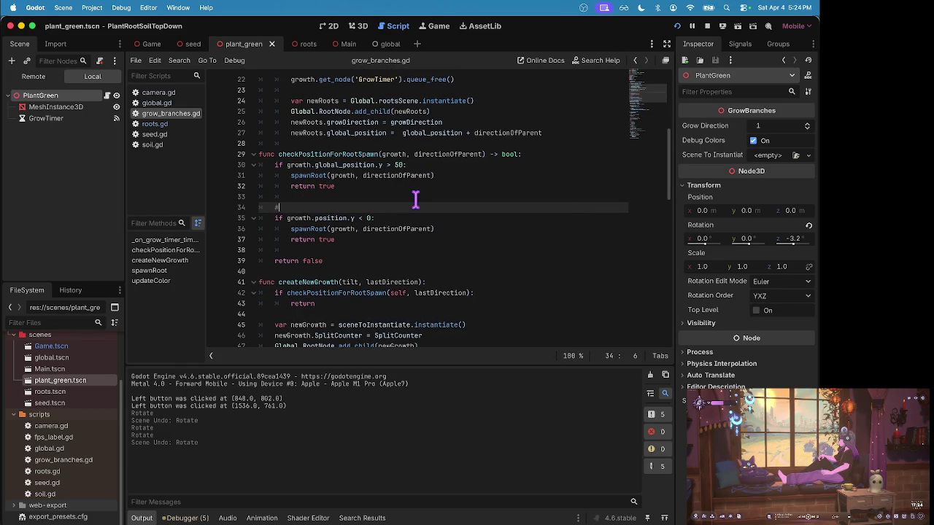
{"action": "type", "text": "TODO: "}
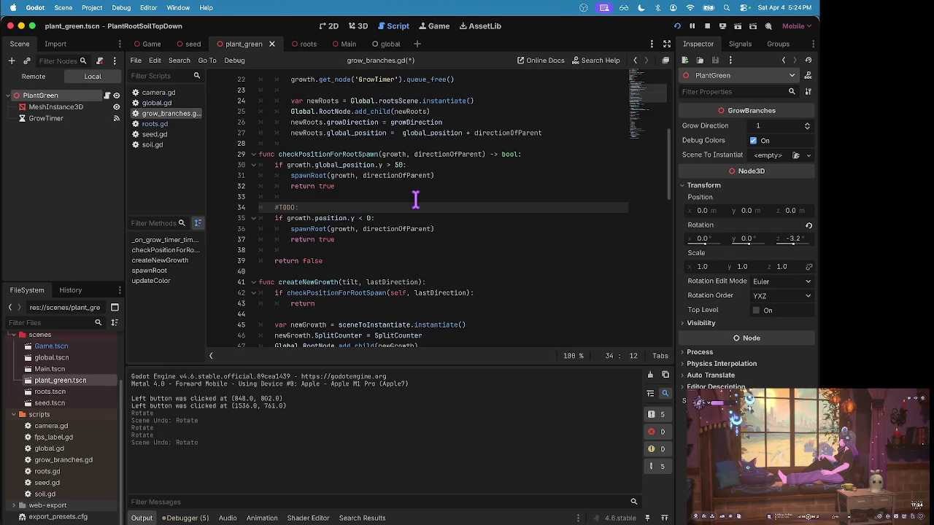
{"action": "type", "text": "well we know this w"}
{"action": "type", "text": "ill need adj"}
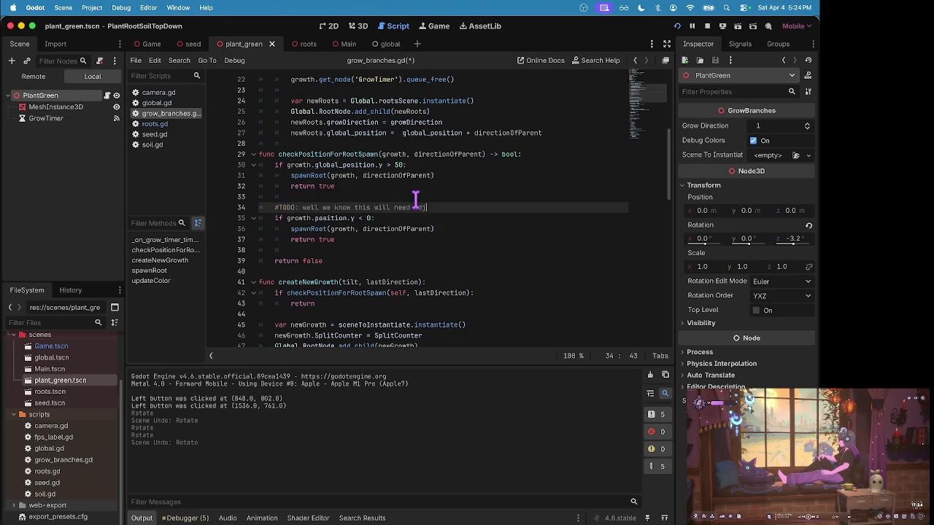
{"action": "type", "text": "usting when we get back "}
{"action": "type", "text": "there"}
{"action": "key", "text": "cmd+s"}
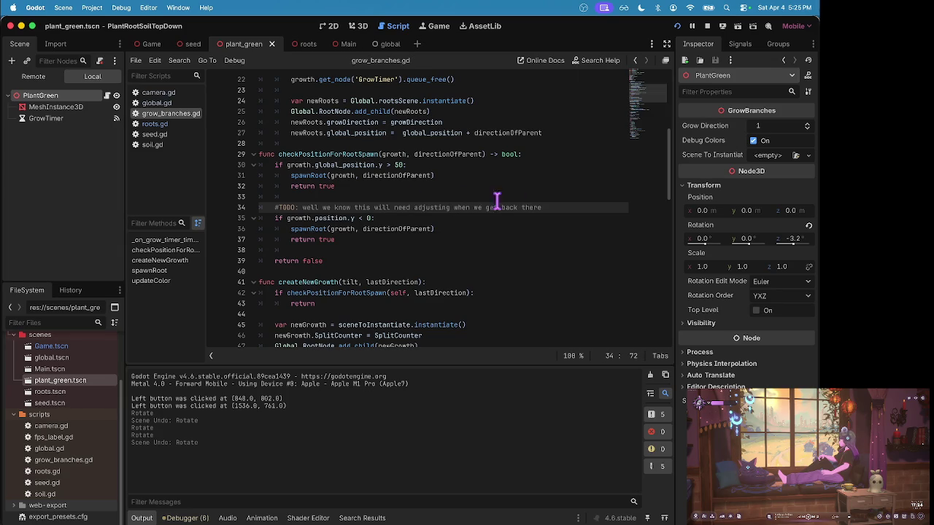
{"action": "left_click", "coordinate": [440, 207]}
{"action": "key", "text": "Up"}
{"action": "scroll", "coordinate": [423, 205], "scroll_direction": "up", "scroll_amount": 3}
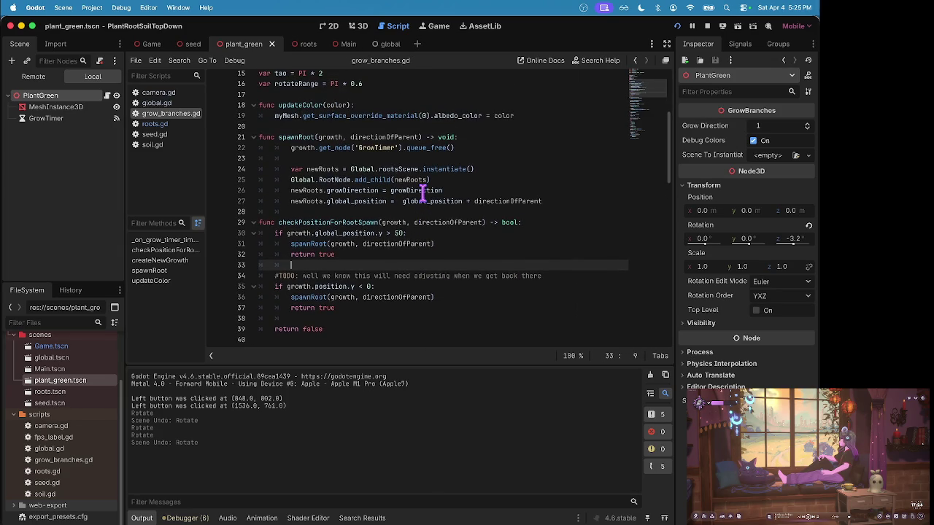
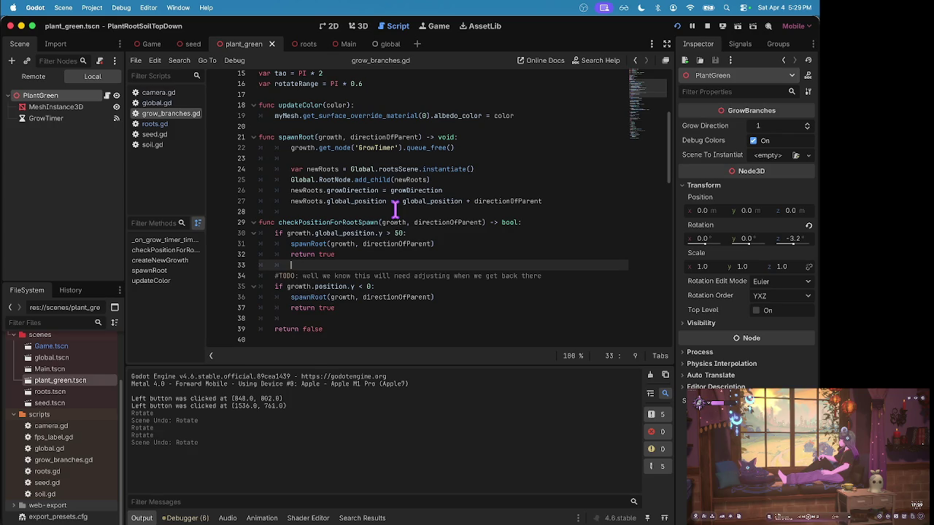
- Check the stream in the browser, then return to Godot and run the PlantRootSoilTopDown scene
{"action": "key", "text": "super+Tab"}
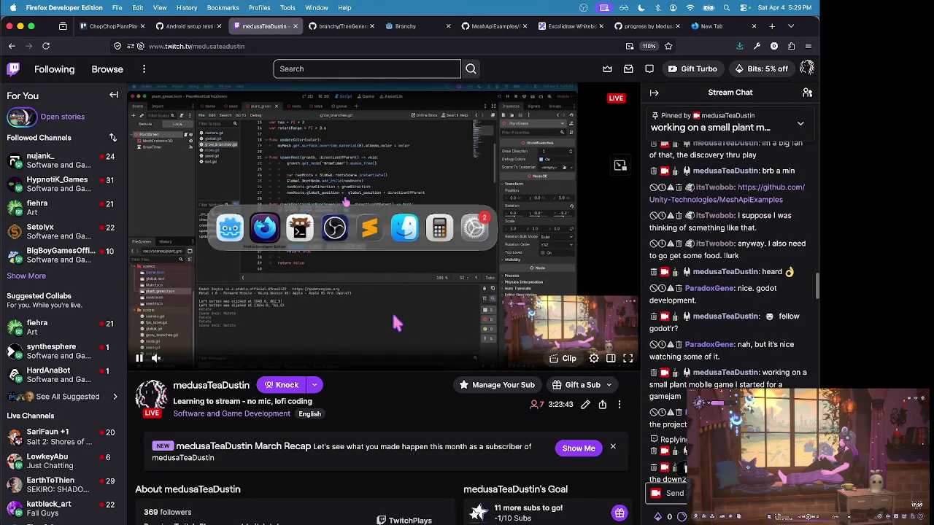
{"action": "scroll", "coordinate": [771, 260], "scroll_direction": "down", "scroll_amount": 10}
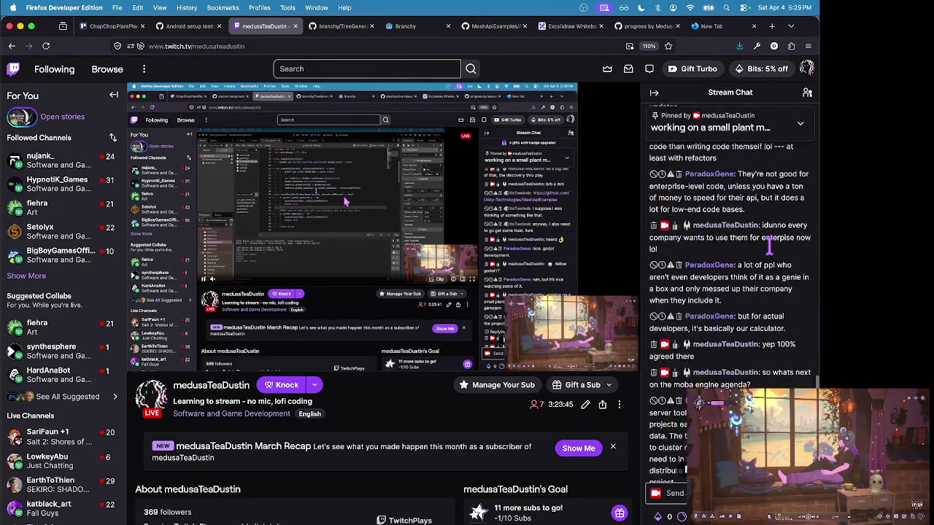
{"action": "key", "text": "super+Tab"}
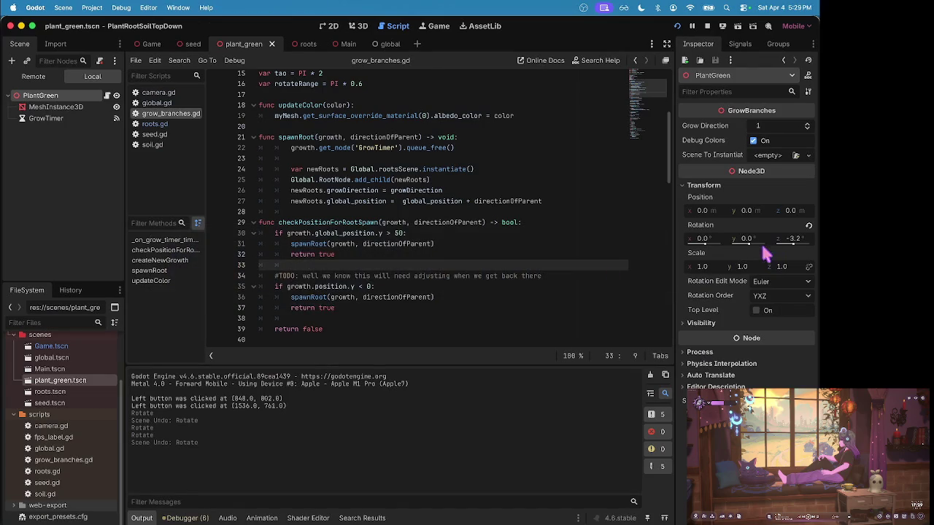
{"action": "key", "text": "super+Tab"}
{"action": "key", "text": "super+shift+Tab"}
{"action": "scroll", "coordinate": [358, 263], "scroll_direction": "up", "scroll_amount": 3}
{"action": "left_click", "coordinate": [339, 232]}
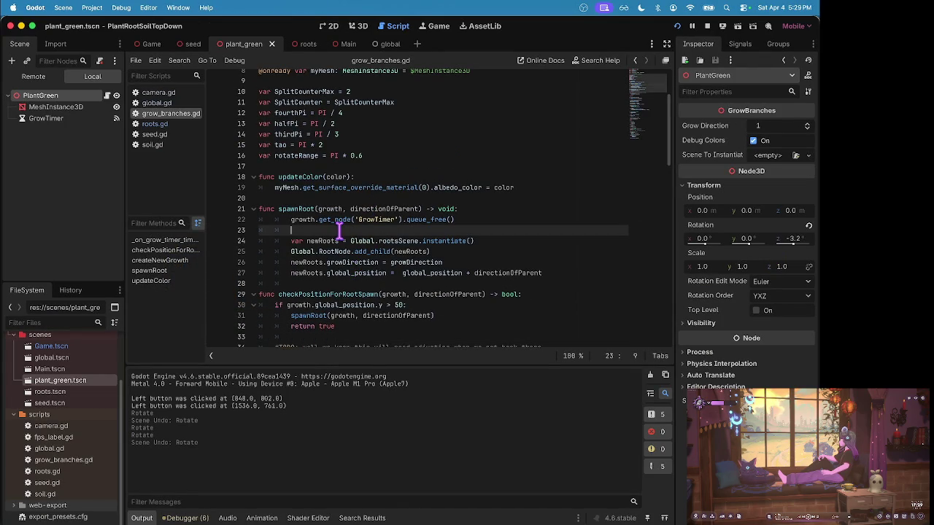
{"action": "key", "text": "super+b"}
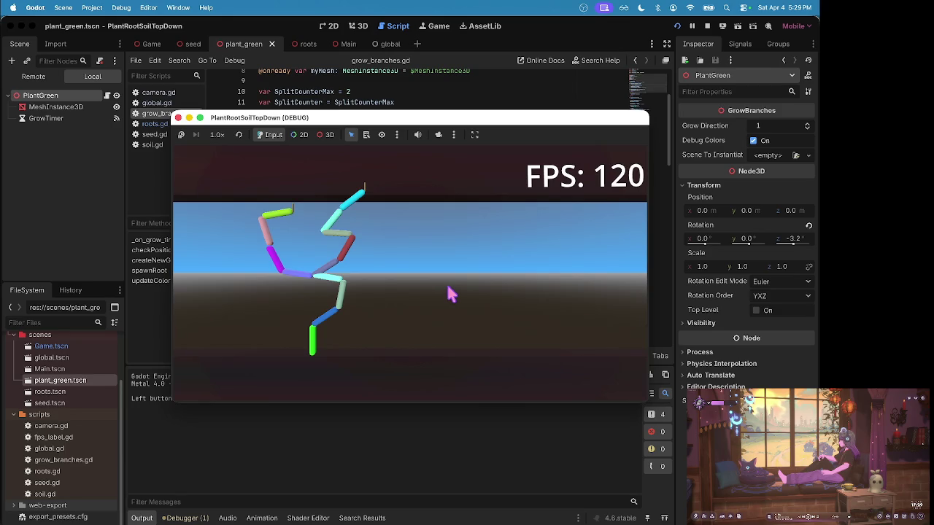
- Pause the game and zoom the debug camera in on the multicoloured branch tips
{"action": "key", "text": "Escape"}
{"action": "key", "text": "Up"}
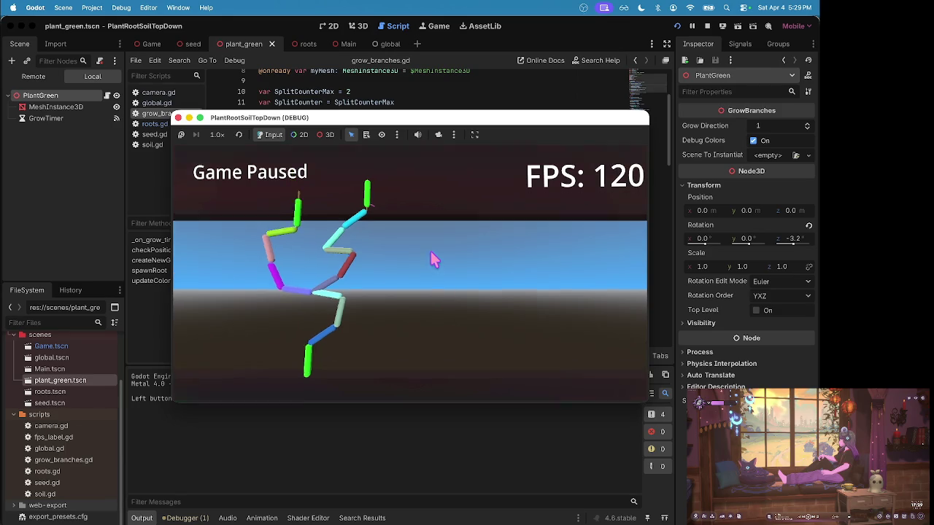
{"action": "key", "text": "Up"}
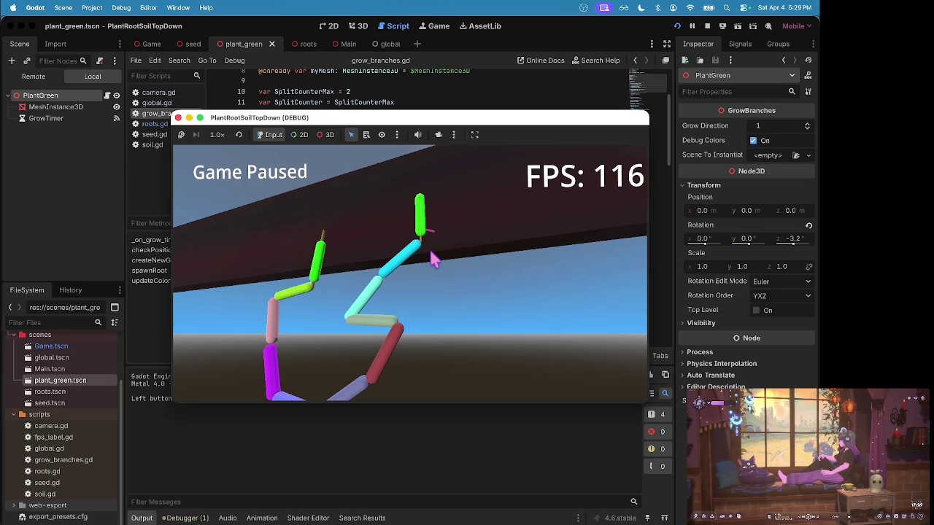
{"action": "scroll", "coordinate": [434, 260], "scroll_direction": "up", "scroll_amount": 5}
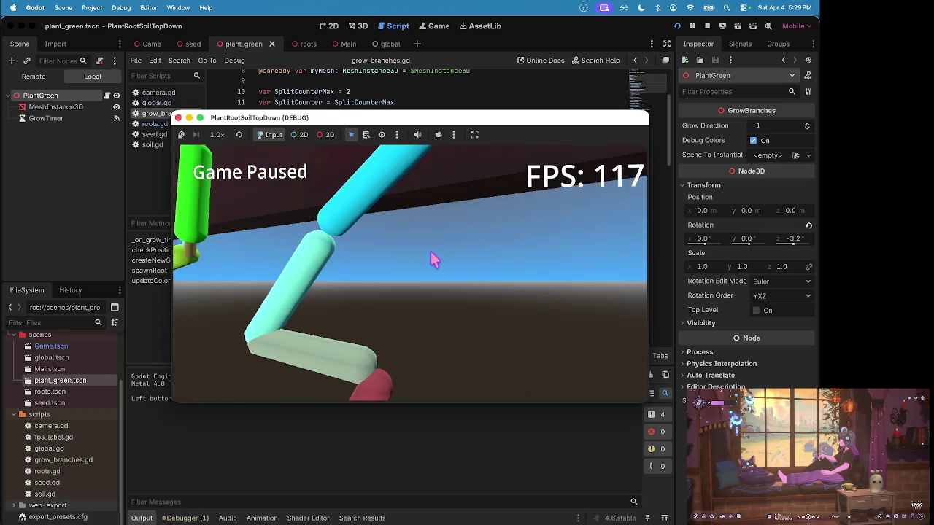
{"action": "scroll", "coordinate": [434, 260], "scroll_direction": "up", "scroll_amount": 5}
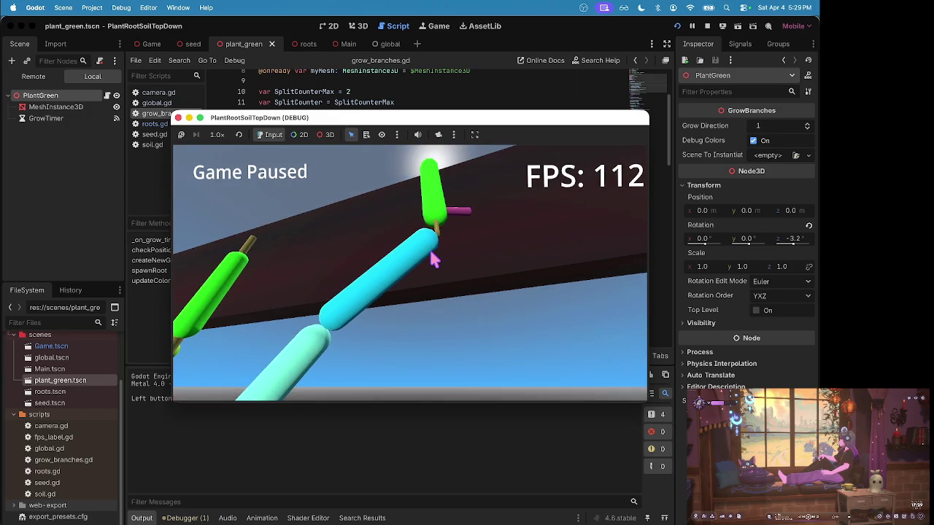
{"action": "scroll", "coordinate": [433, 261], "scroll_direction": "down", "scroll_amount": 5}
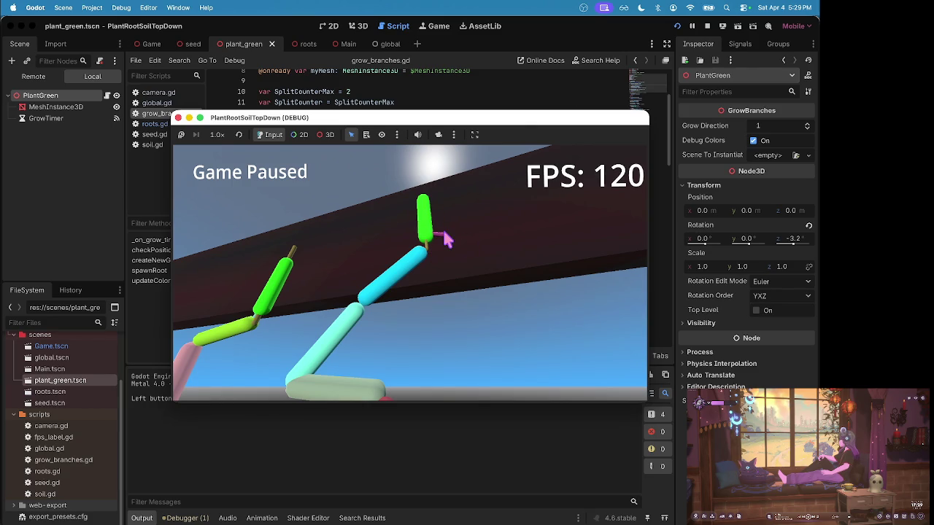
{"action": "scroll", "coordinate": [444, 237], "scroll_direction": "up", "scroll_amount": 5}
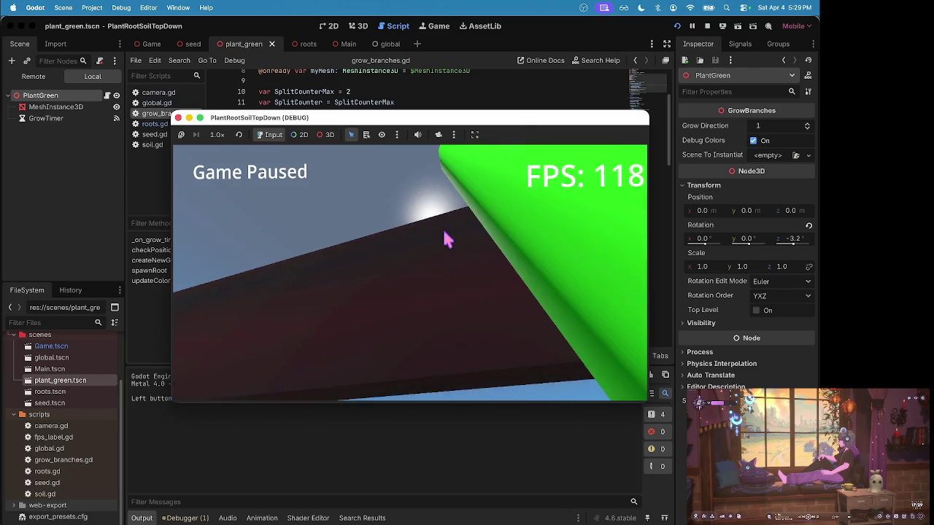
{"action": "scroll", "coordinate": [445, 234], "scroll_direction": "down", "scroll_amount": 5}
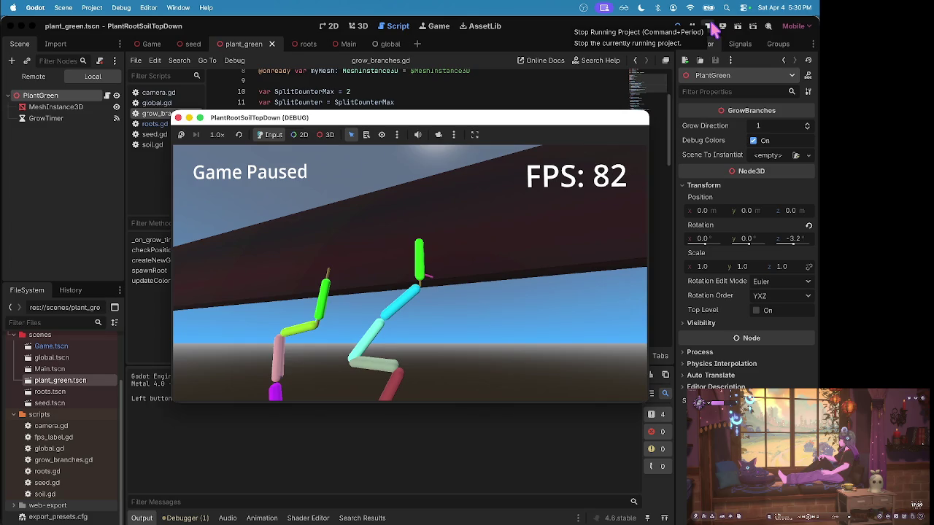
- Show the remote scene tree and expand Root, Seeds and PlantRoots
{"action": "left_click", "coordinate": [711, 28]}
{"action": "left_click", "coordinate": [29, 77]}
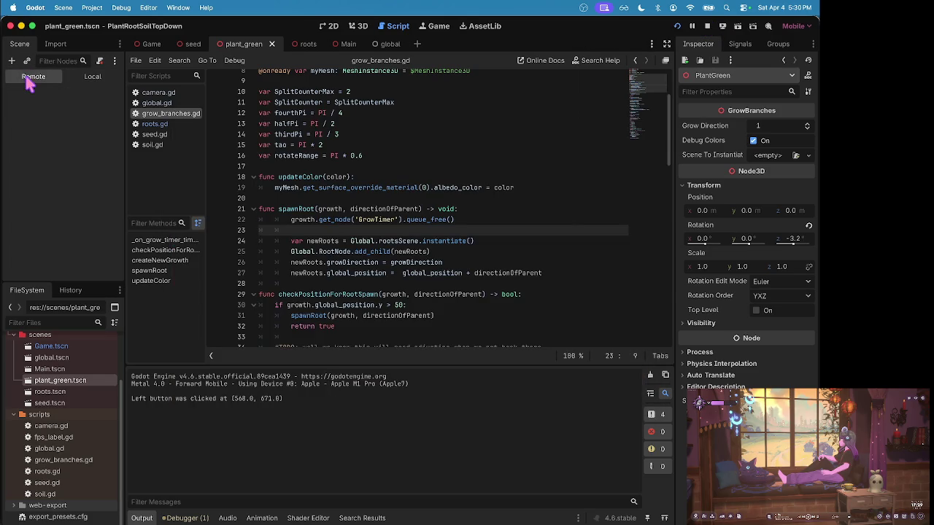
{"action": "left_click", "coordinate": [14, 118]}
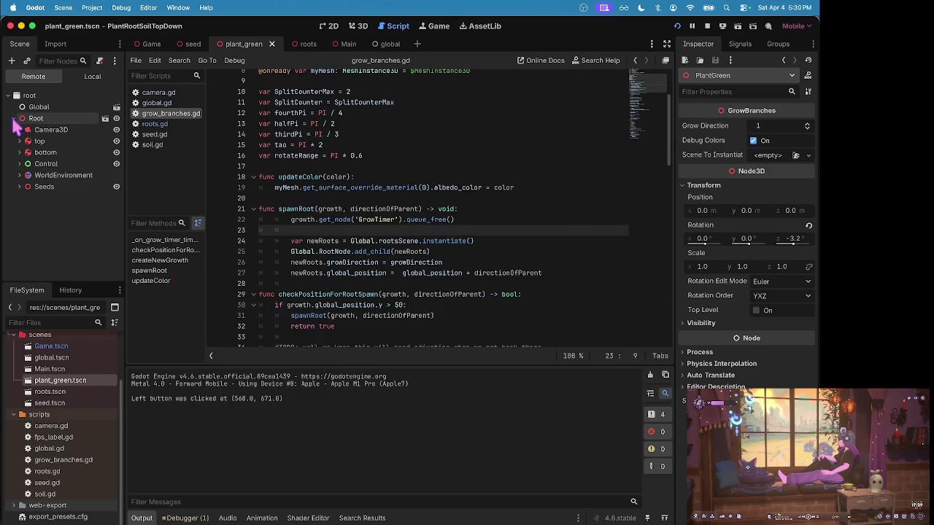
{"action": "left_click", "coordinate": [19, 187]}
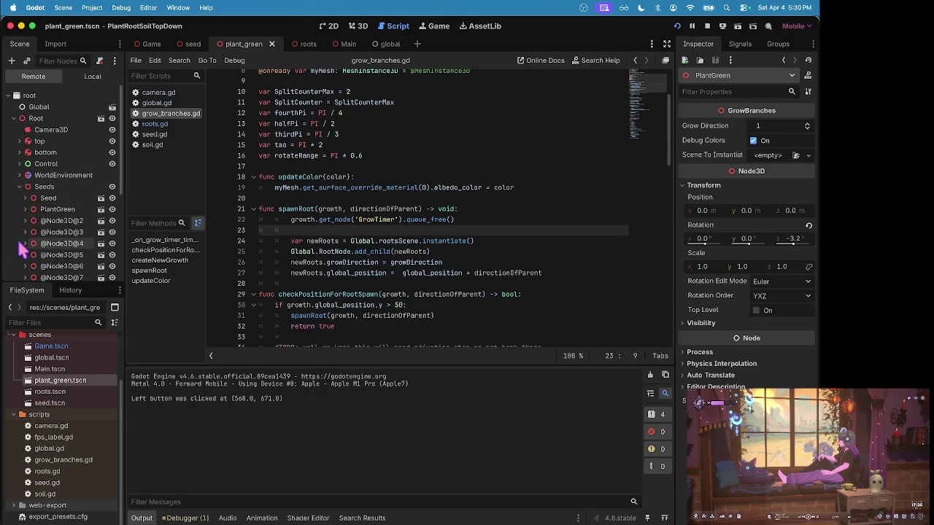
{"action": "scroll", "coordinate": [22, 248], "scroll_direction": "down", "scroll_amount": 5}
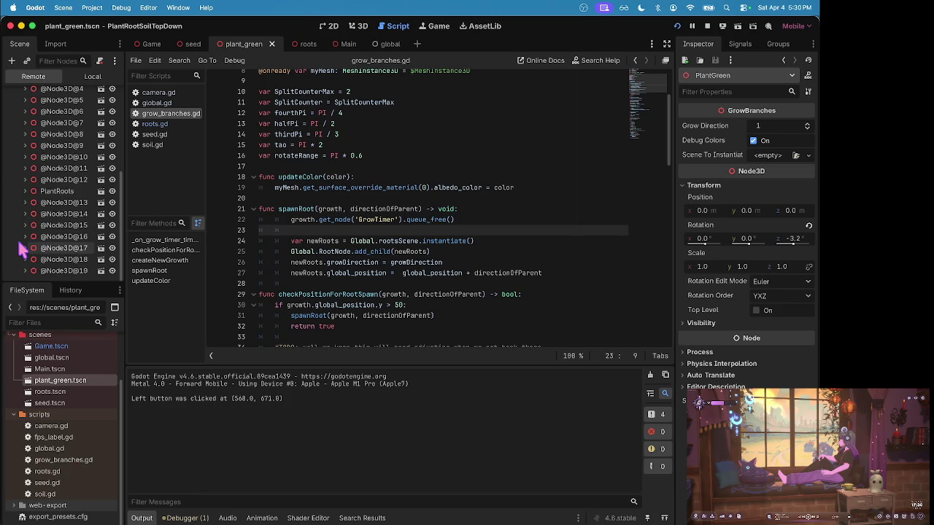
{"action": "left_click", "coordinate": [25, 191]}
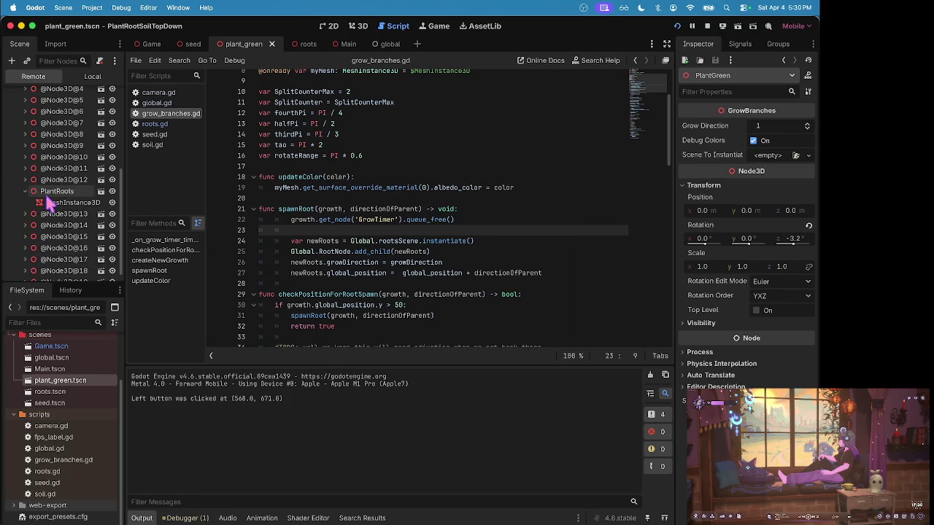
{"action": "scroll", "coordinate": [50, 232], "scroll_direction": "down", "scroll_amount": 1}
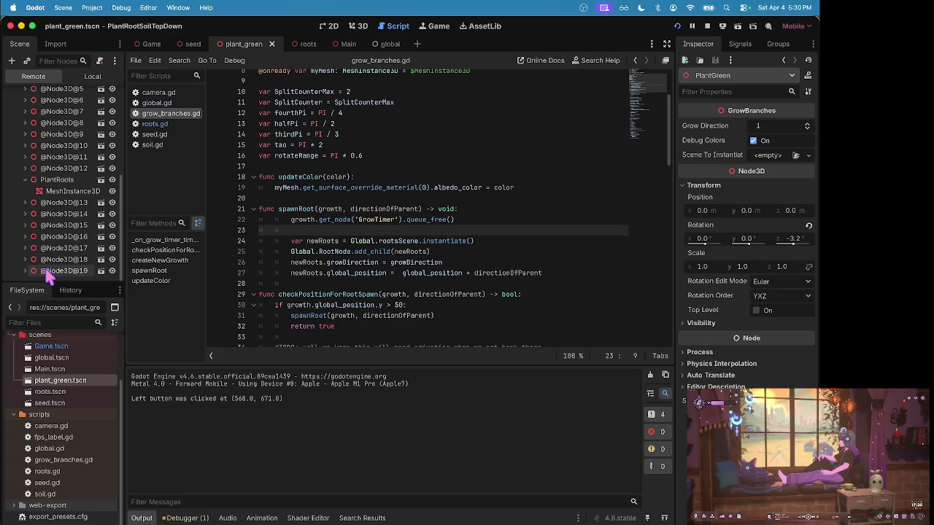
{"action": "left_click", "coordinate": [49, 274]}
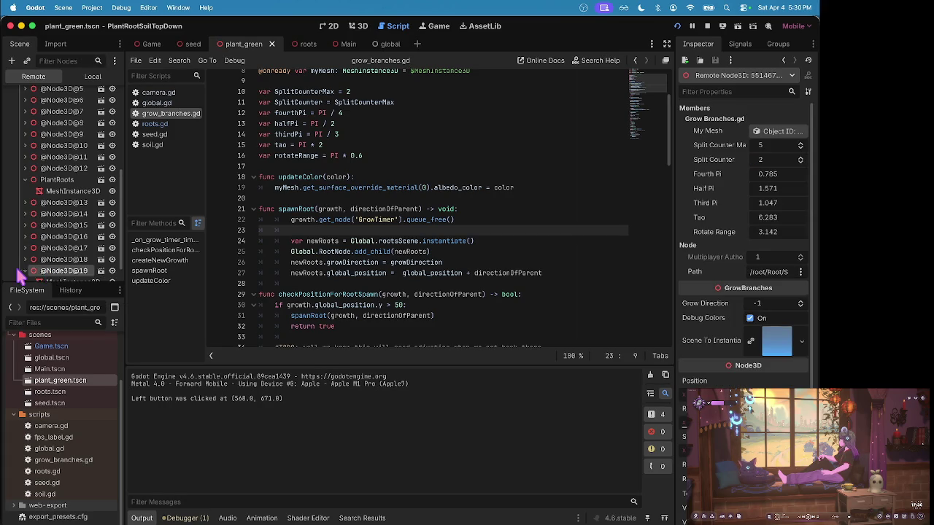
{"action": "left_click", "coordinate": [22, 271]}
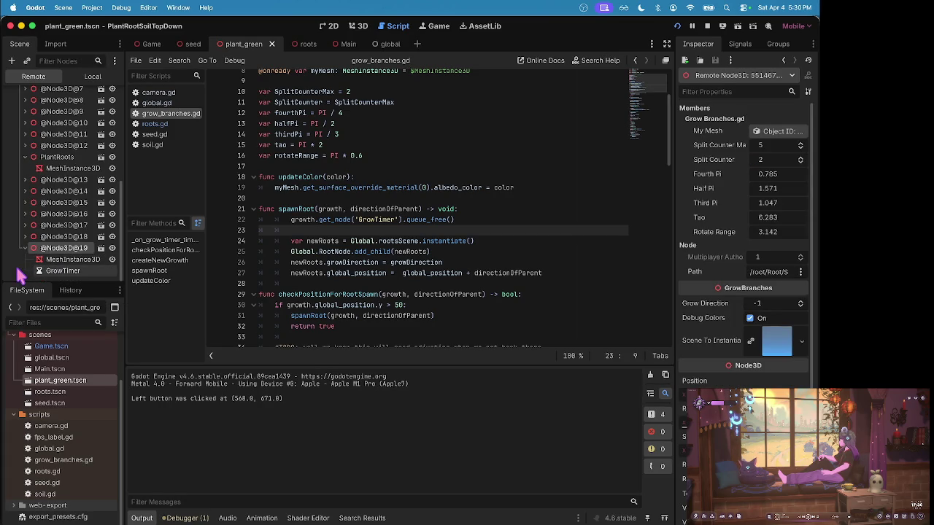
{"action": "left_click", "coordinate": [72, 261]}
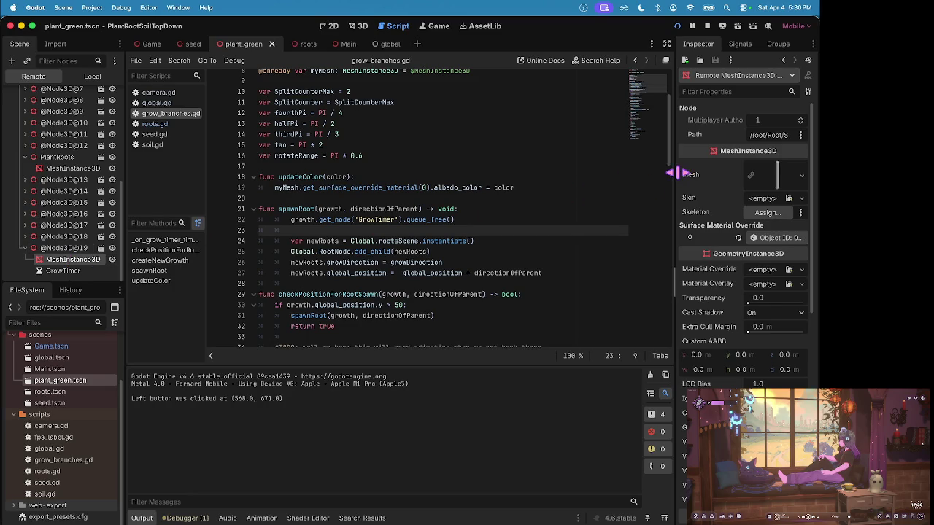
{"action": "mouse_move", "coordinate": [674, 175]}
{"action": "left_mouse_down"}
{"action": "mouse_move", "coordinate": [416, 199]}
{"action": "mouse_move", "coordinate": [489, 213]}
{"action": "mouse_move", "coordinate": [659, 202]}
{"action": "mouse_move", "coordinate": [647, 204]}
{"action": "left_mouse_up"}
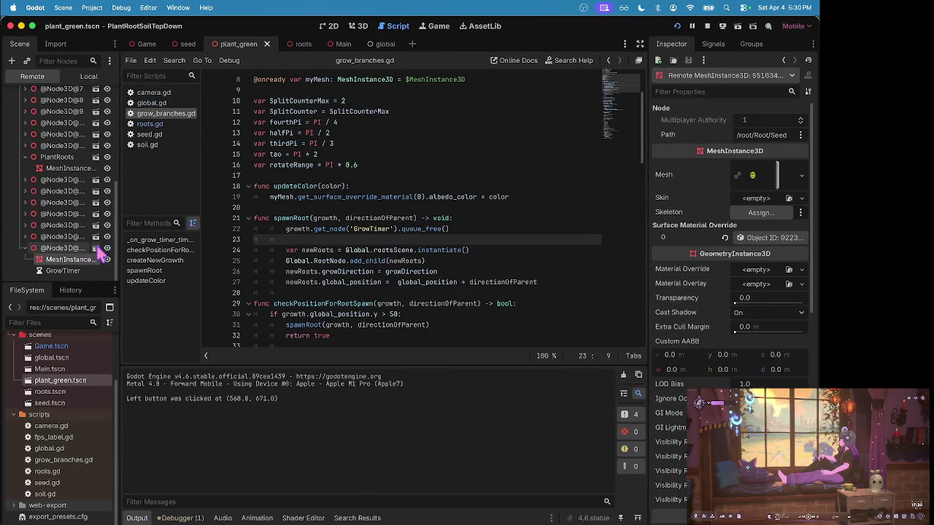
{"action": "left_click", "coordinate": [96, 248]}
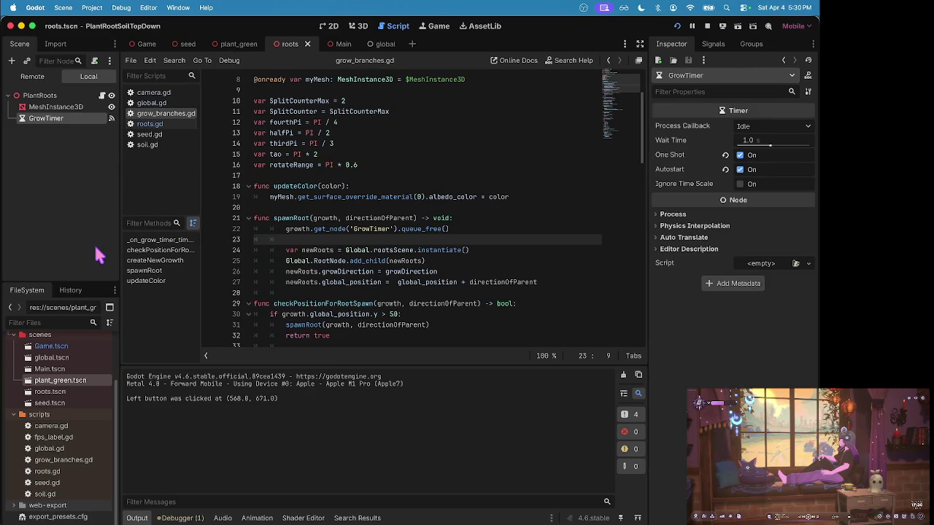
{"action": "left_click", "coordinate": [36, 77]}
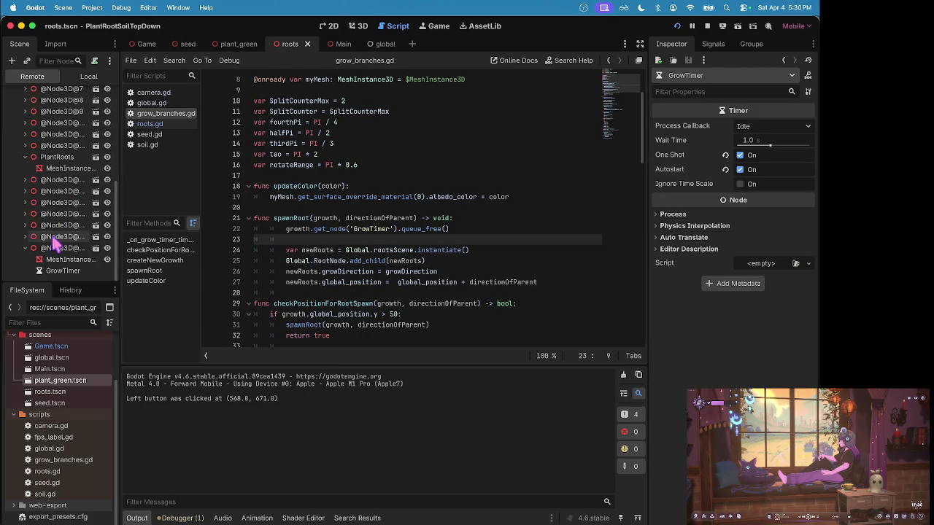
{"action": "left_click", "coordinate": [58, 238]}
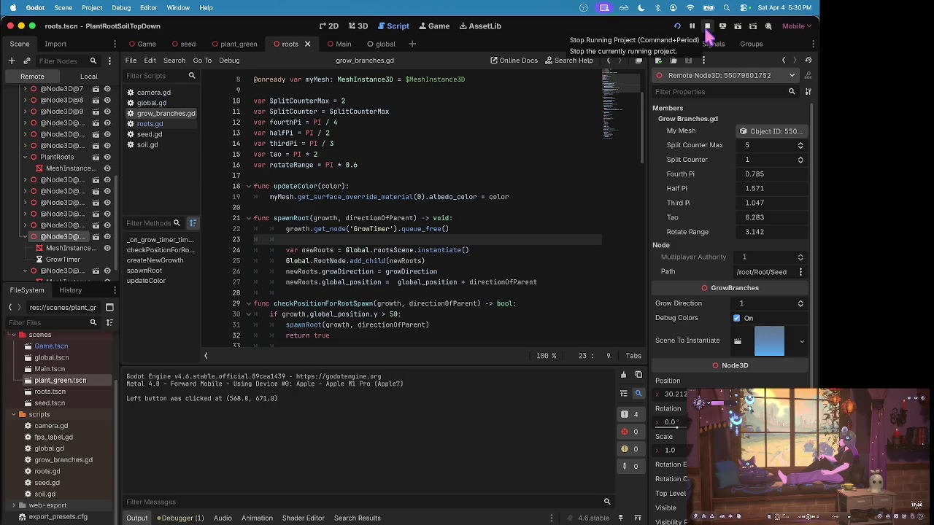
{"action": "left_click", "coordinate": [706, 27]}
{"action": "scroll", "coordinate": [408, 232], "scroll_direction": "down", "scroll_amount": 3}
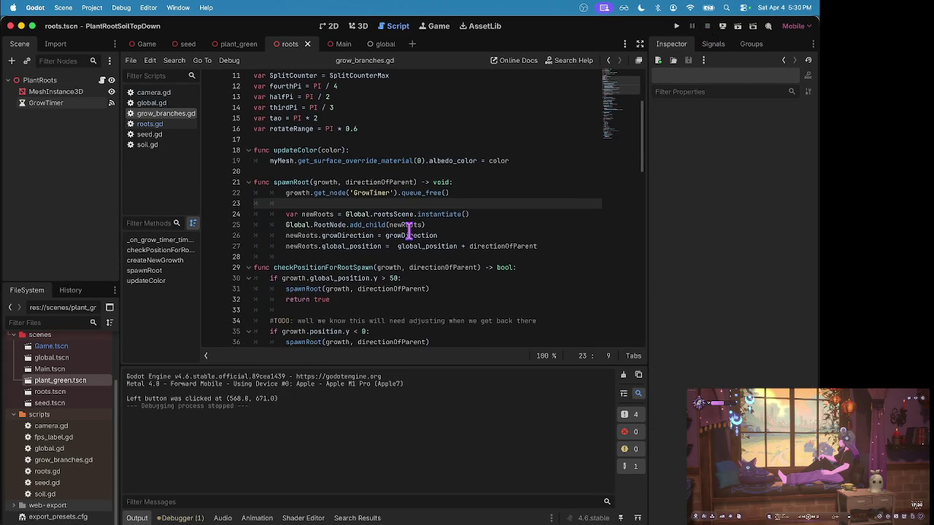
- Search the web for 'godot name a node' and open the Node class documentation
{"action": "key", "text": "super+Tab"}
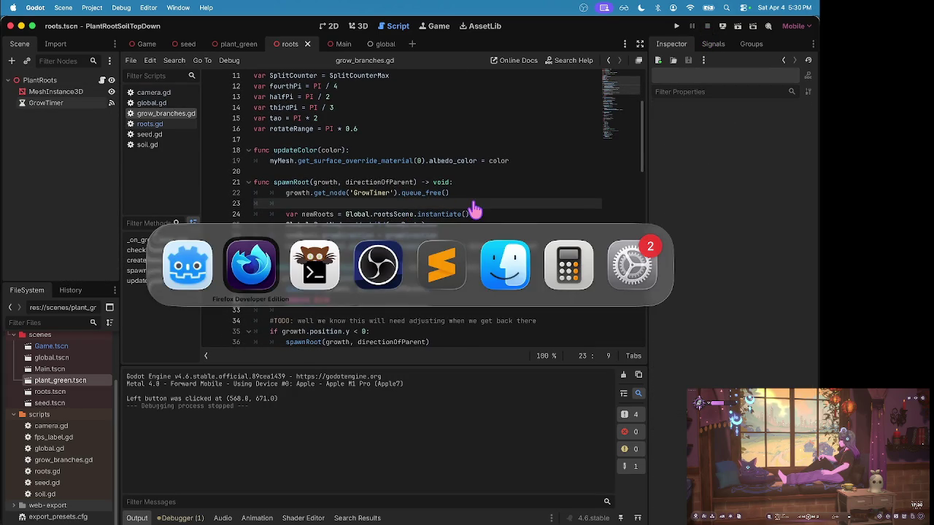
{"action": "key", "text": "super+t"}
{"action": "type", "text": "godot n"}
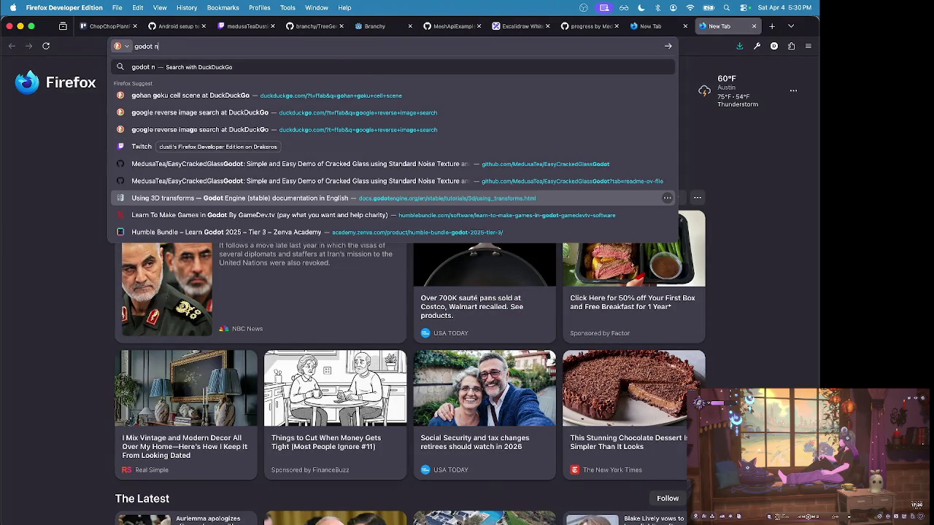
{"action": "type", "text": "ame a node"}
{"action": "key", "text": "Return"}
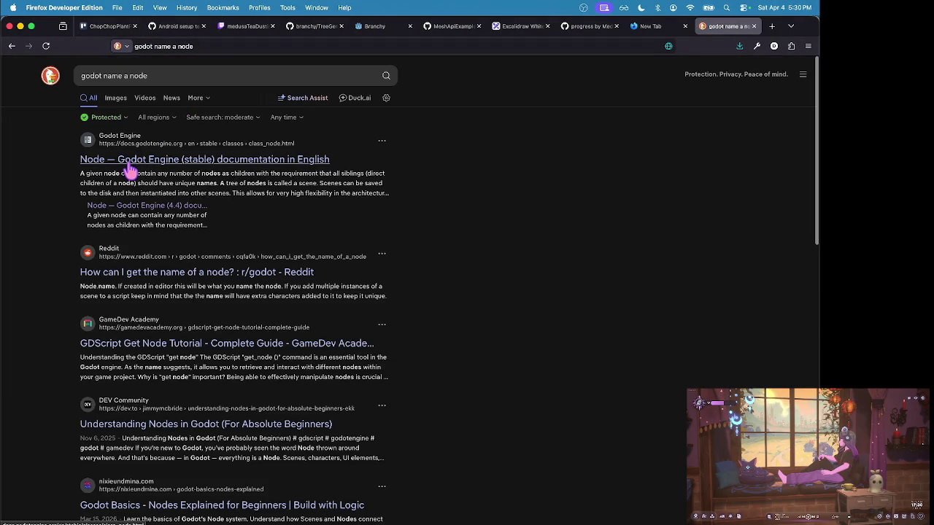
{"action": "left_click", "coordinate": [128, 166]}
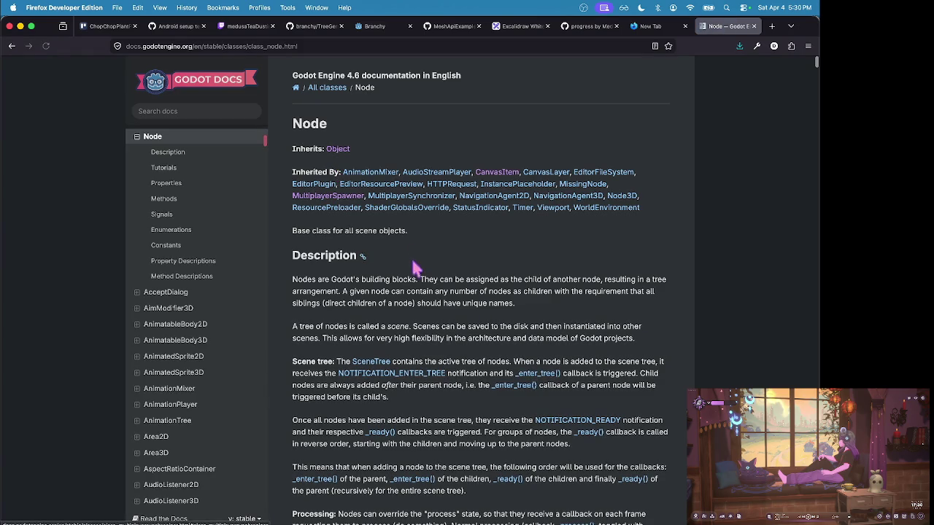
- Find the occurrences of 'name' on the Node docs page
{"action": "key", "text": "ctrl+f"}
{"action": "type", "text": "name"}
{"action": "key", "text": "Return"}
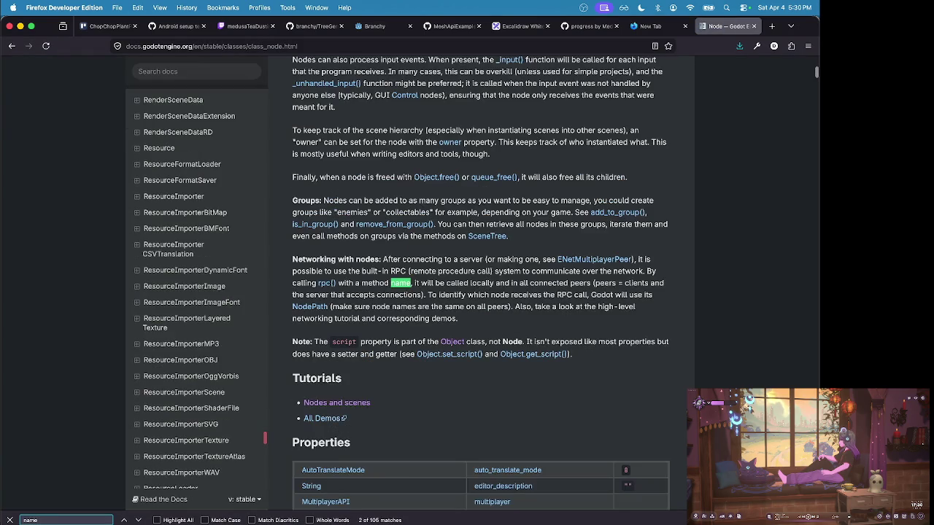
{"action": "key", "text": "shift+Return"}
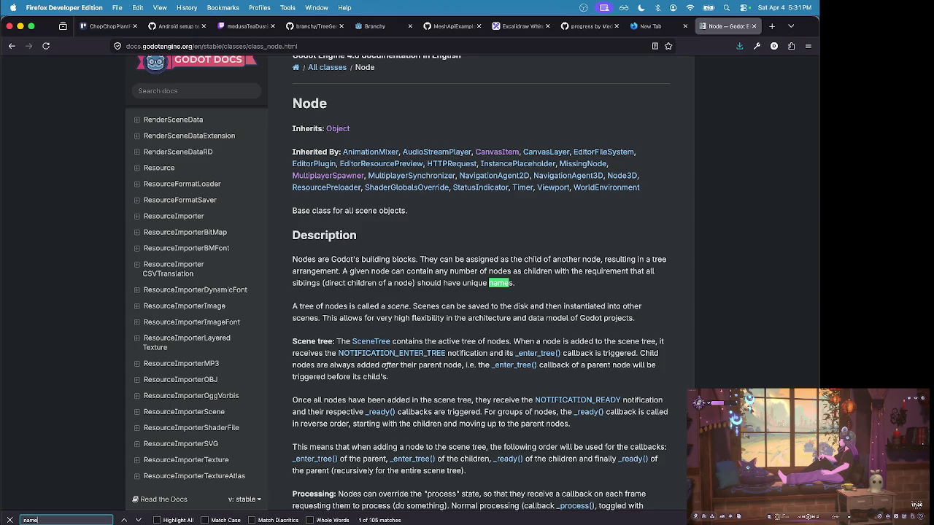
{"action": "key", "text": "Return"}
{"action": "key", "text": "Return"}
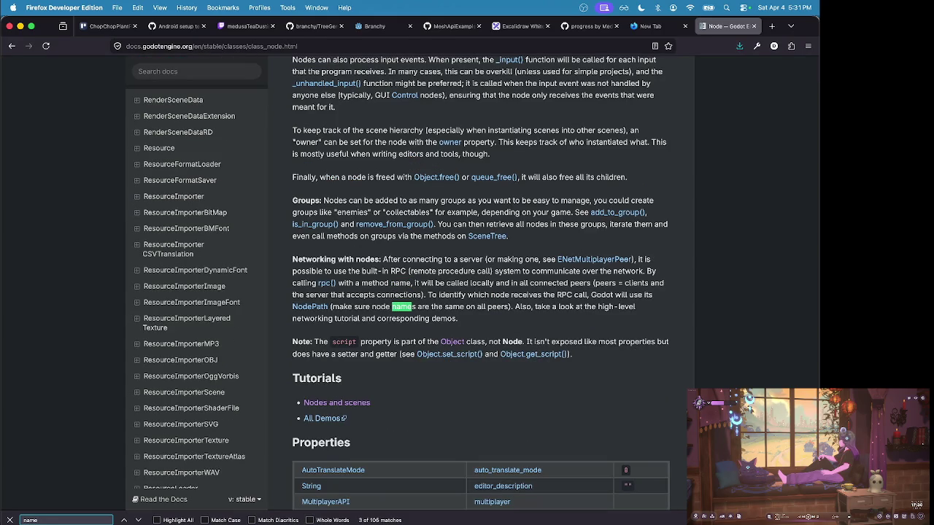
{"action": "key", "text": "Return"}
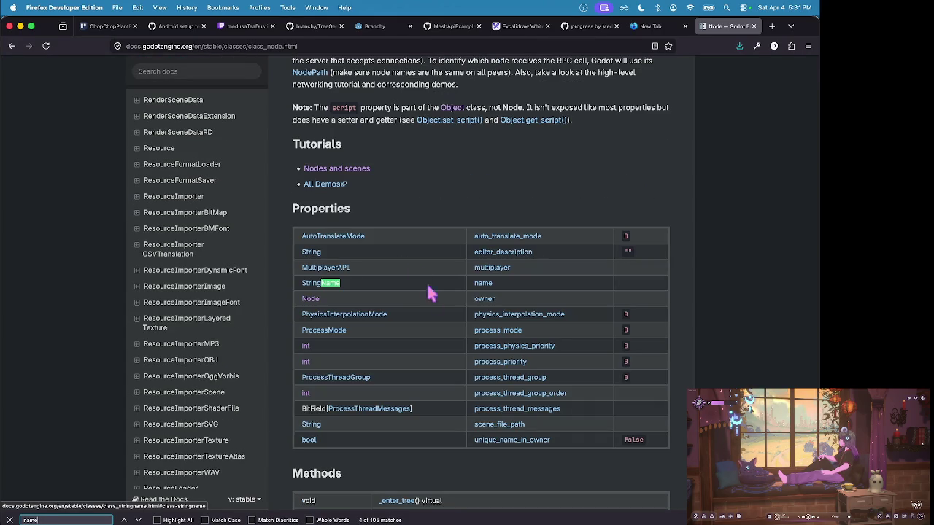
- Read the name property description and the Properties table, then return to Godot
{"action": "left_click", "coordinate": [481, 284]}
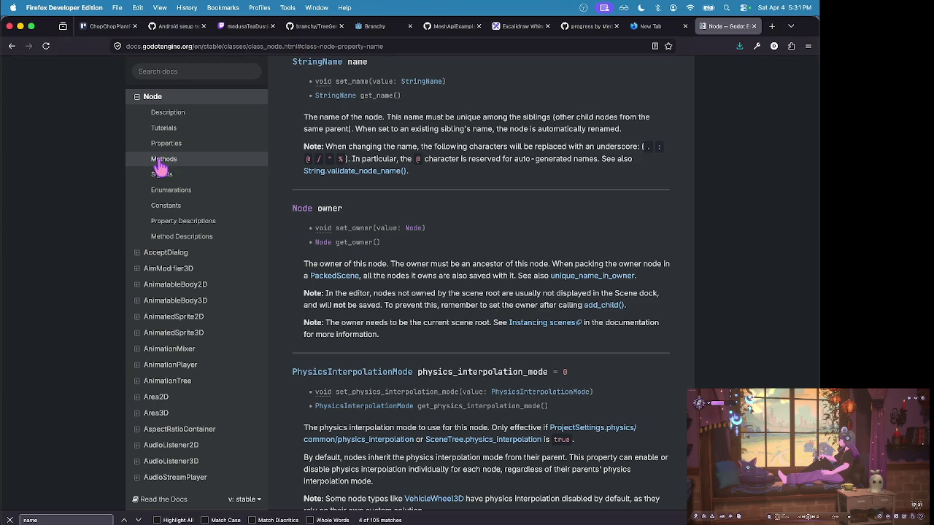
{"action": "scroll", "coordinate": [157, 167], "scroll_direction": "up", "scroll_amount": 2}
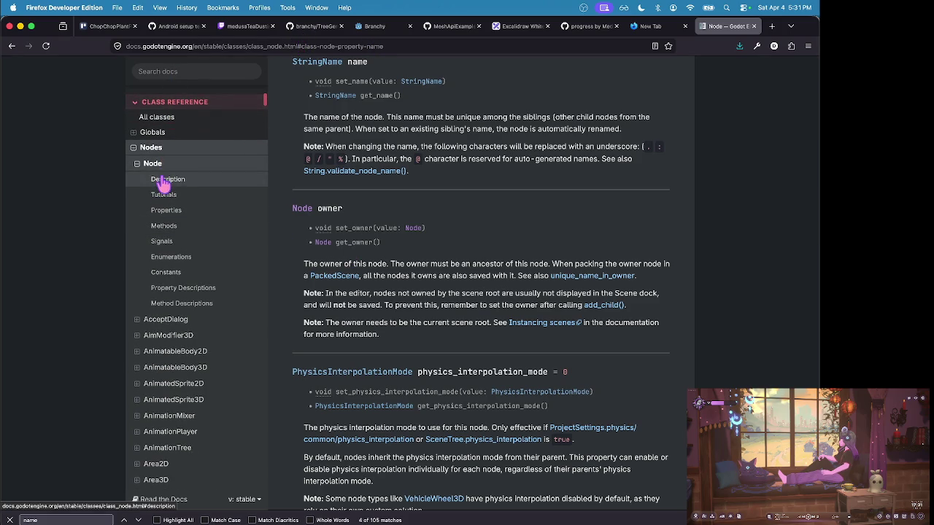
{"action": "left_click", "coordinate": [166, 210]}
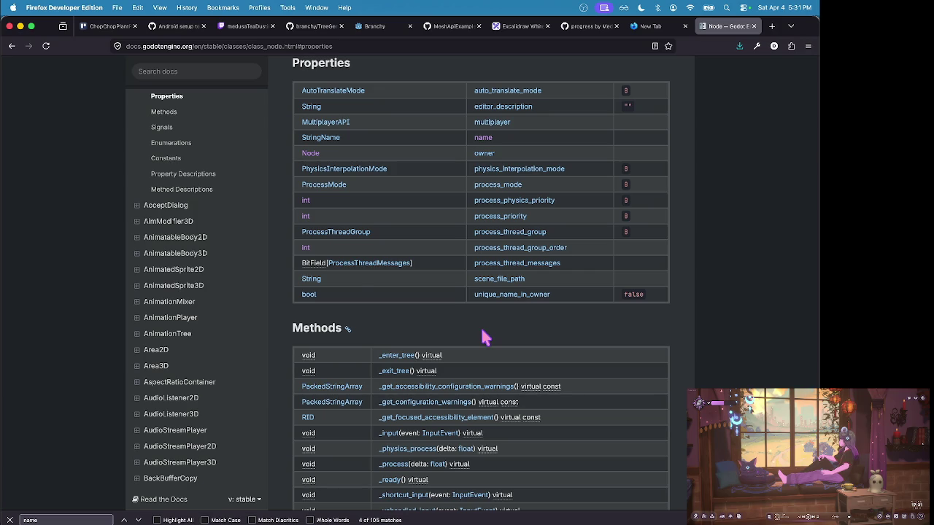
{"action": "key", "text": "super+Tab"}
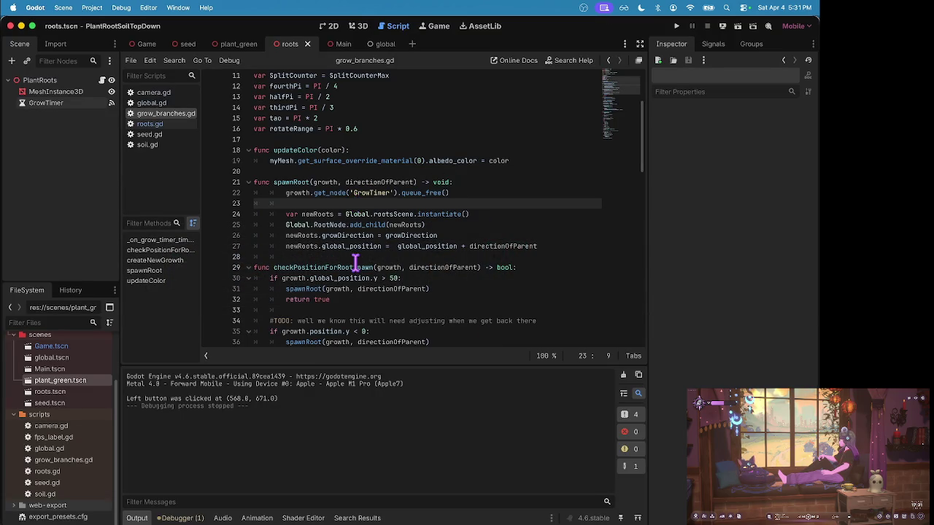
{"action": "scroll", "coordinate": [354, 262], "scroll_direction": "down", "scroll_amount": 3}
{"action": "scroll", "coordinate": [379, 233], "scroll_direction": "down", "scroll_amount": 1}
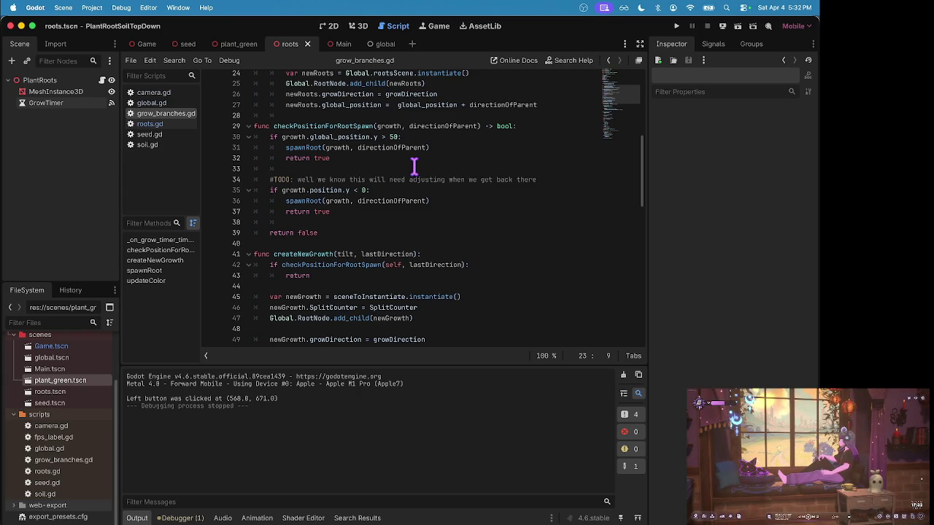
{"action": "left_click", "coordinate": [414, 168]}
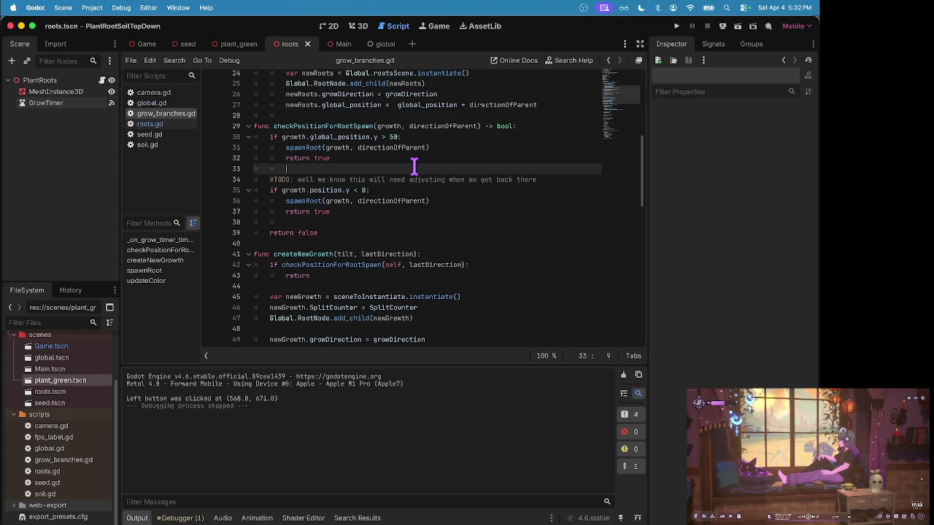
{"action": "scroll", "coordinate": [413, 168], "scroll_direction": "up", "scroll_amount": 1}
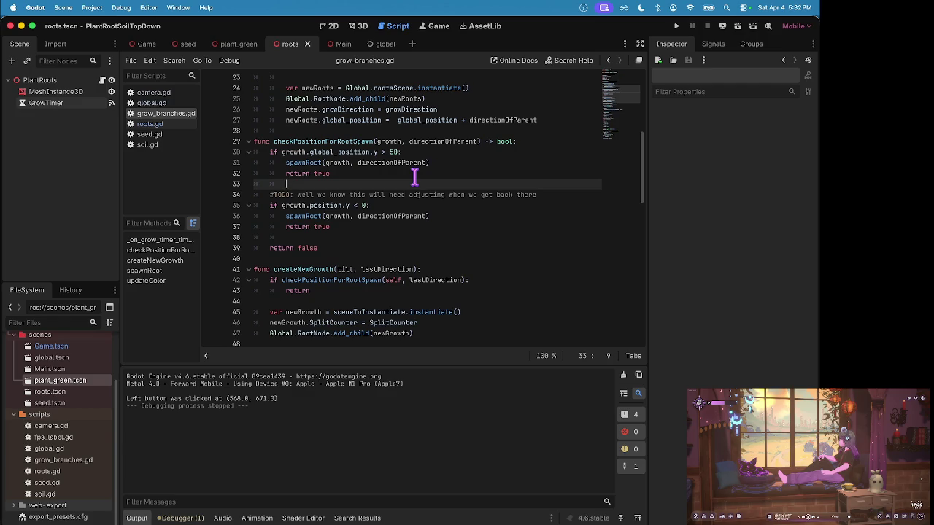
{"action": "scroll", "coordinate": [414, 175], "scroll_direction": "down", "scroll_amount": 5}
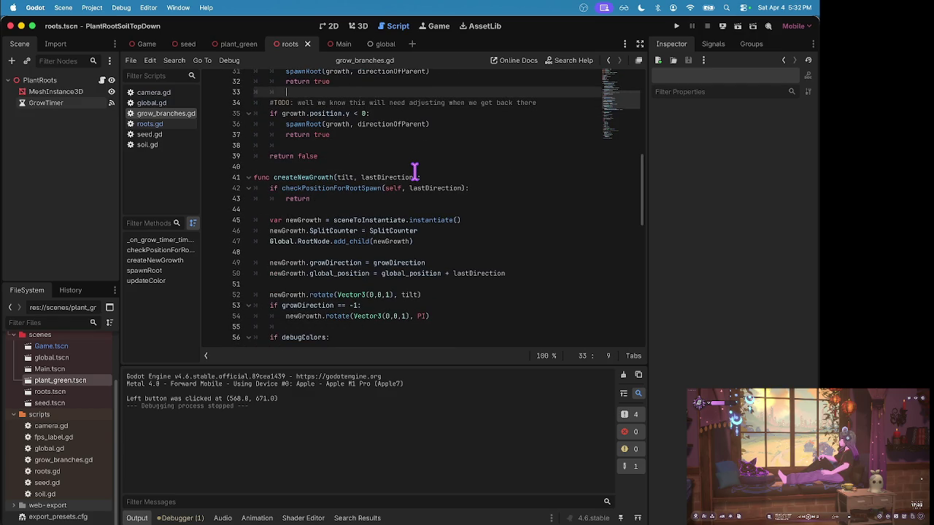
{"action": "scroll", "coordinate": [414, 171], "scroll_direction": "up", "scroll_amount": 1}
{"action": "scroll", "coordinate": [404, 215], "scroll_direction": "down", "scroll_amount": 3}
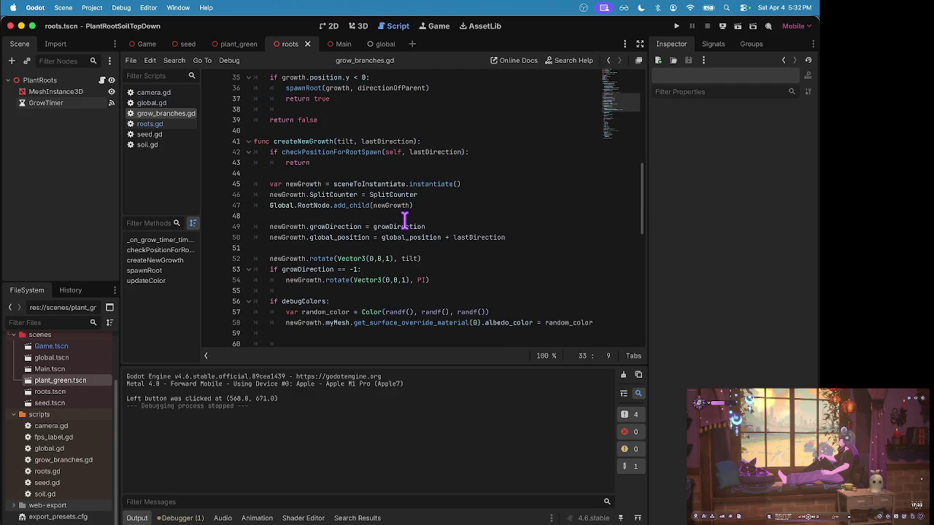
{"action": "scroll", "coordinate": [455, 212], "scroll_direction": "down", "scroll_amount": 3}
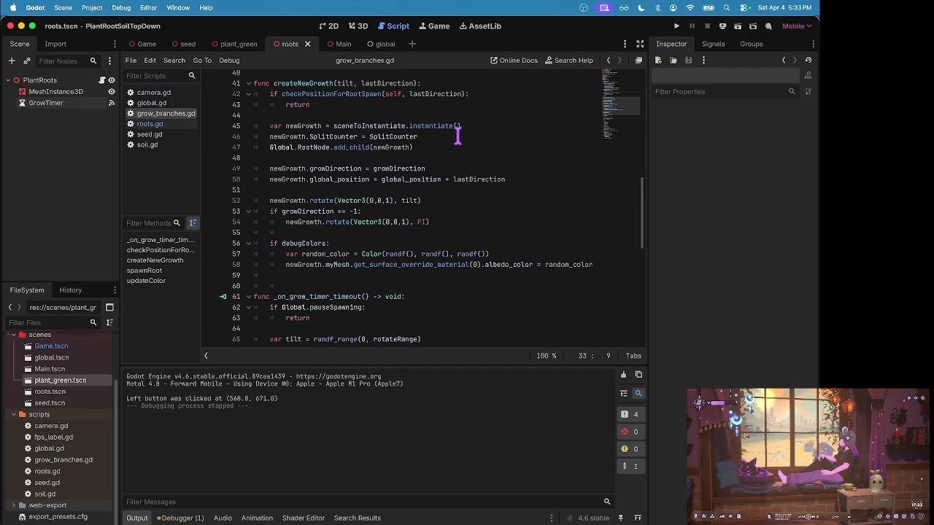
{"action": "left_click", "coordinate": [376, 156]}
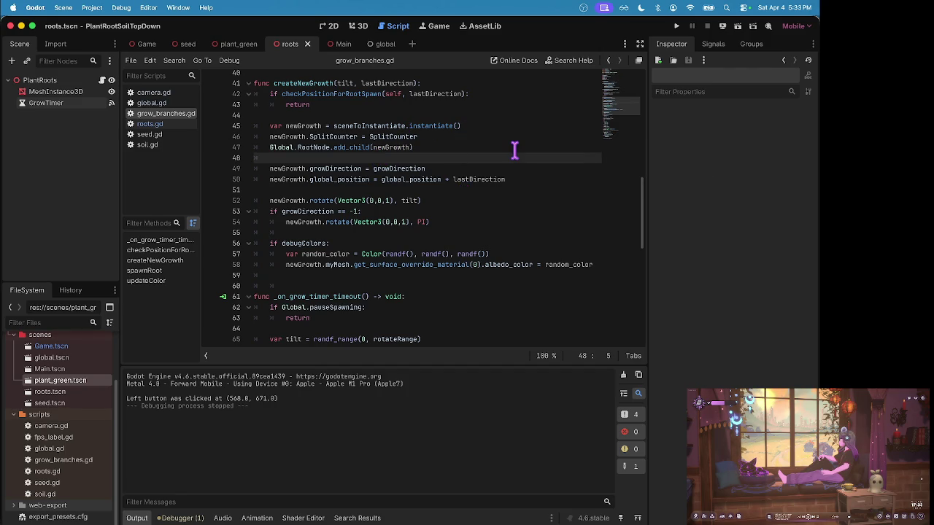
- Add newGrowth.name = 'Plant' after the SplitCounter line and save the script
{"action": "left_click", "coordinate": [480, 138]}
{"action": "key", "text": "Return"}
{"action": "type", "text": "newgr"}
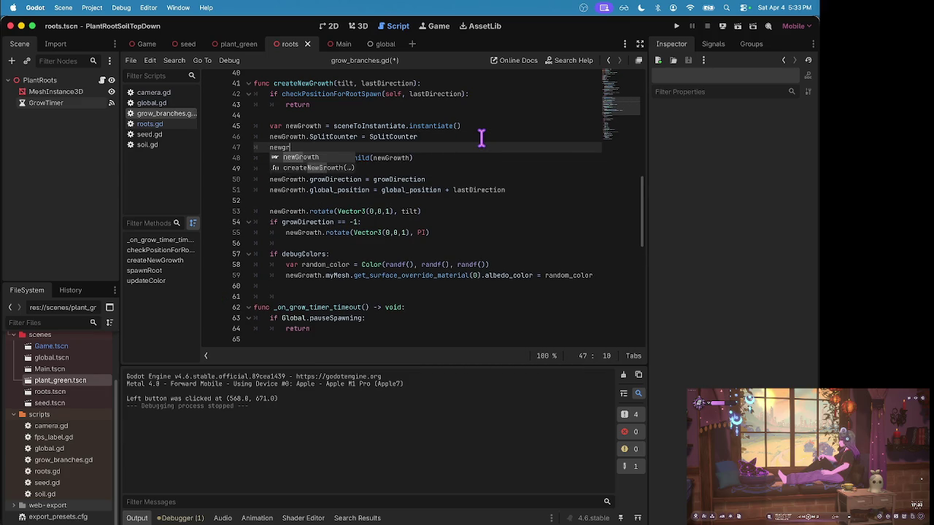
{"action": "key", "text": "Return"}
{"action": "type", "text": ".name "}
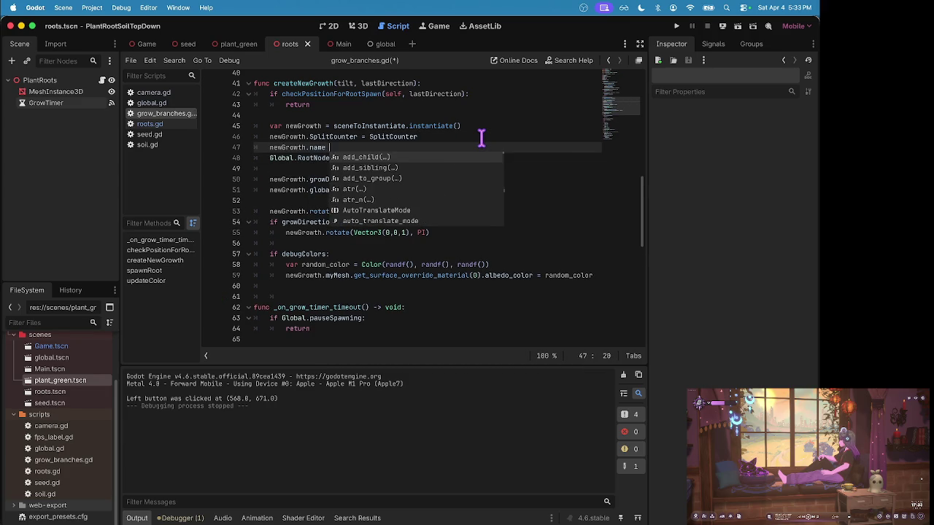
{"action": "type", "text": "="}
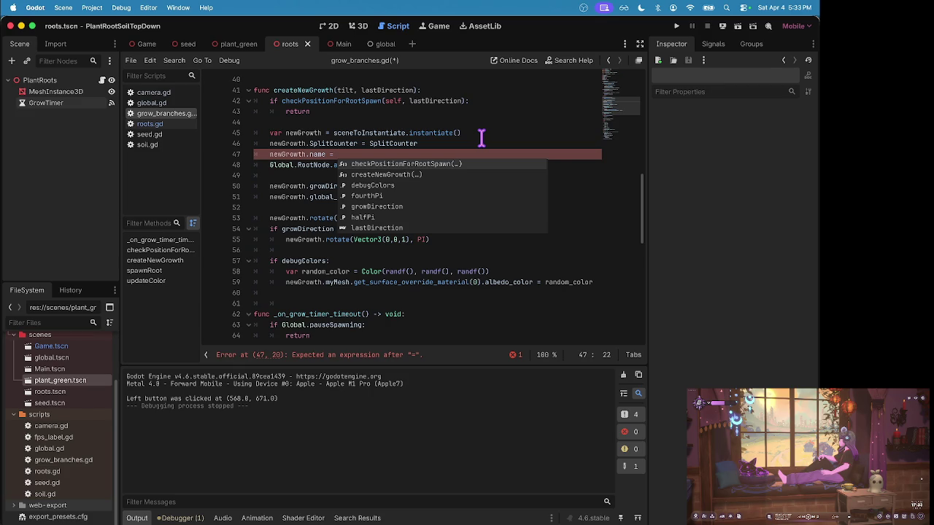
{"action": "type", "text": "'Plant"}
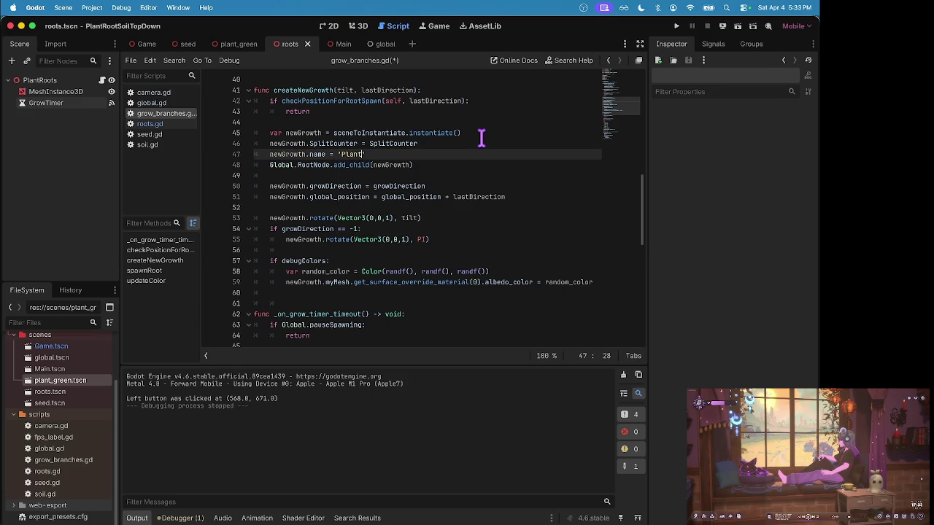
{"action": "type", "text": "'"}
{"action": "key", "text": "ctrl+s"}
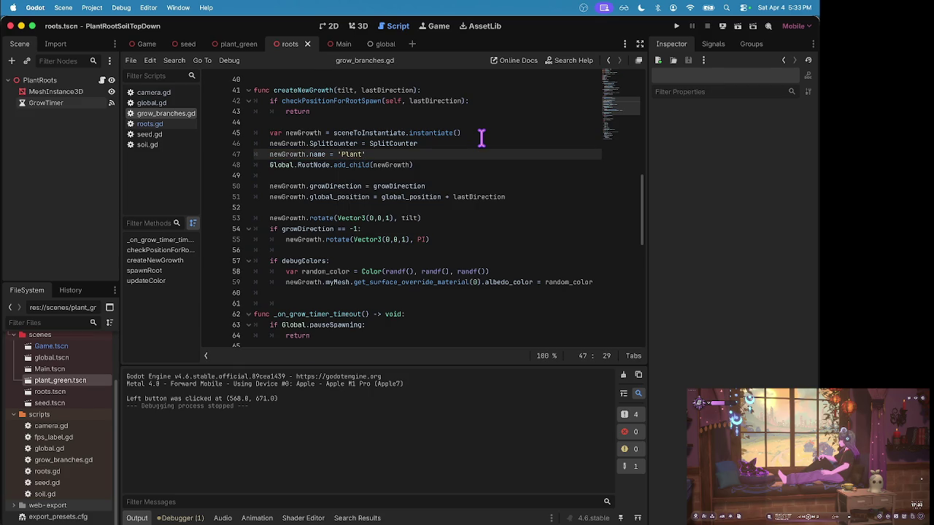
- Run the project, pause it, and show the remote scene tree
{"action": "key", "text": "super+b"}
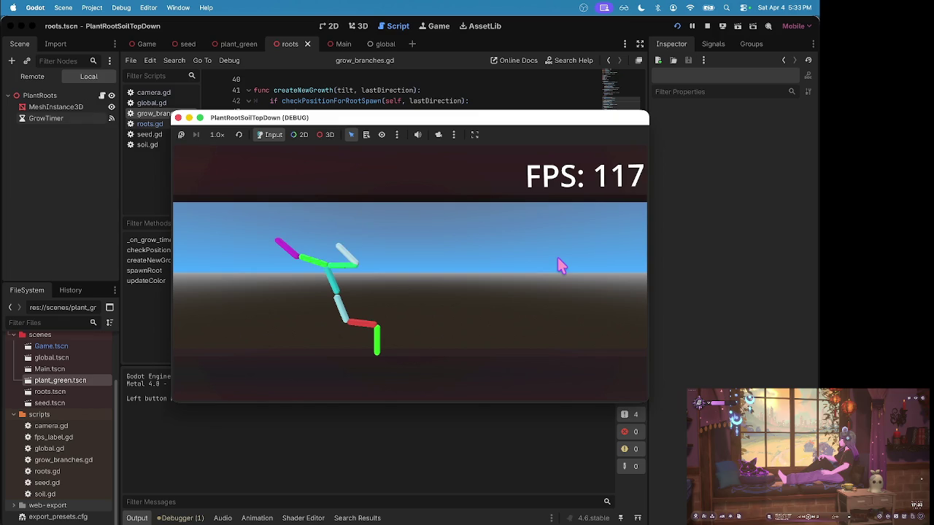
{"action": "key", "text": "p"}
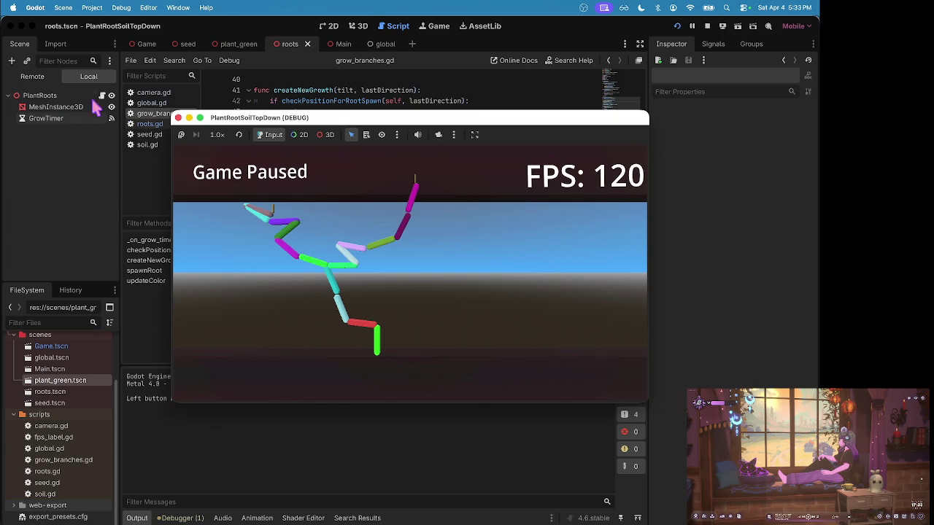
{"action": "left_click", "coordinate": [33, 76]}
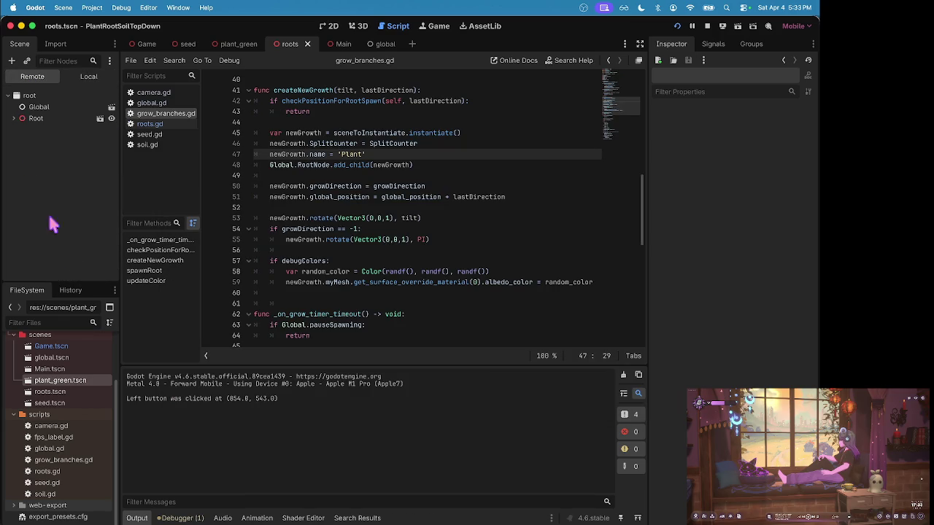
{"action": "left_click", "coordinate": [14, 119]}
{"action": "left_click", "coordinate": [19, 187]}
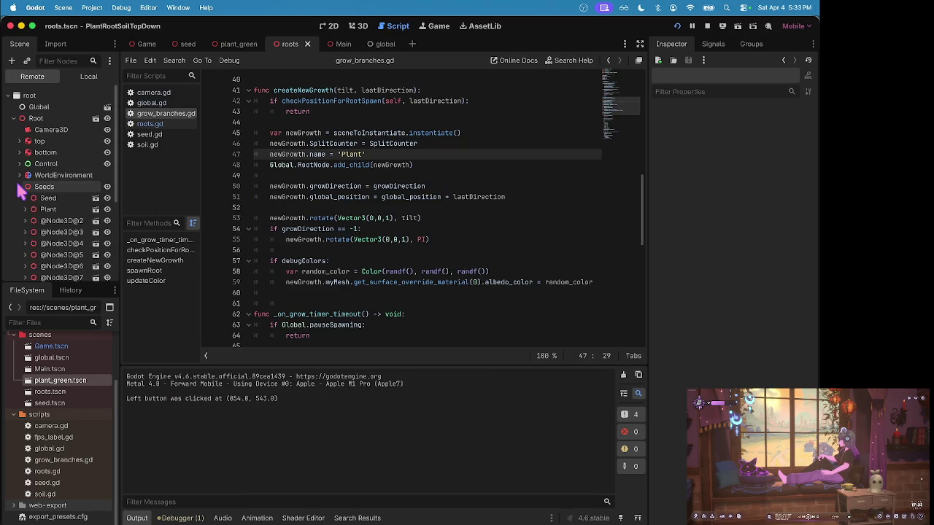
{"action": "scroll", "coordinate": [44, 223], "scroll_direction": "down", "scroll_amount": 5}
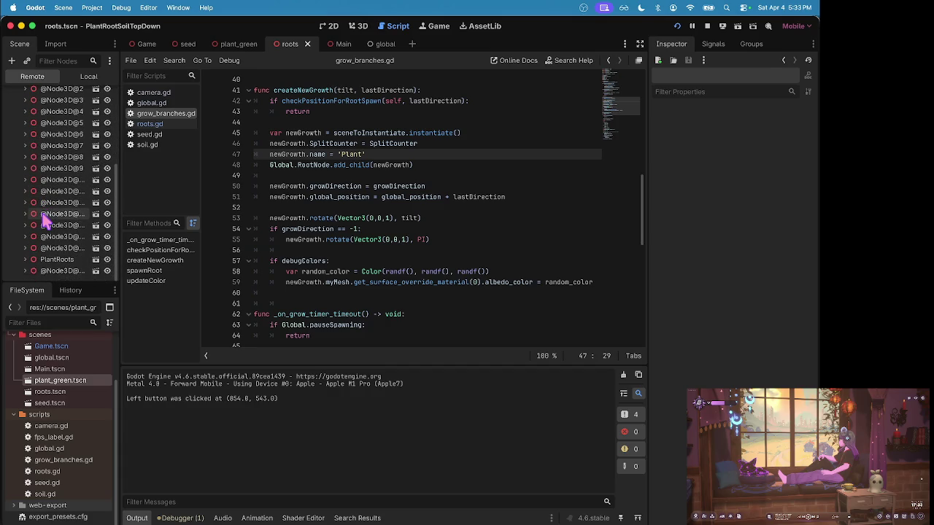
{"action": "scroll", "coordinate": [44, 215], "scroll_direction": "up", "scroll_amount": 3}
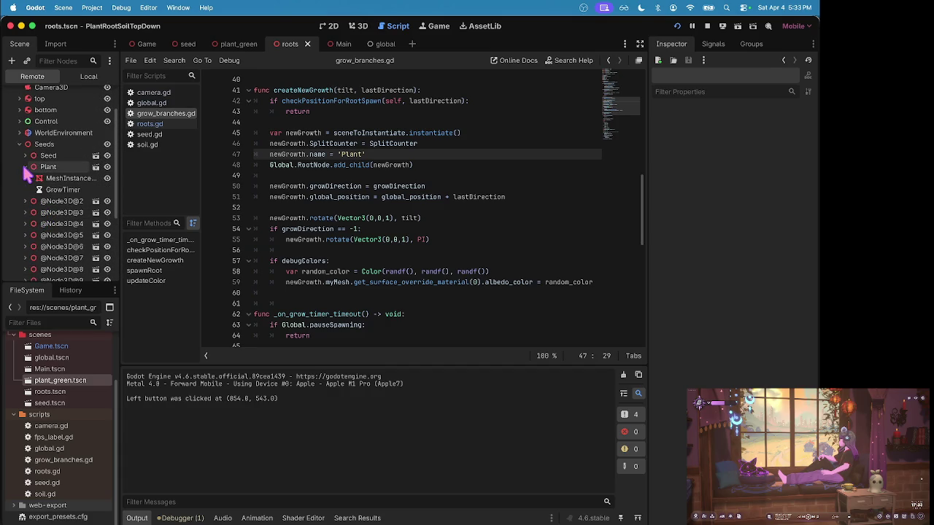
{"action": "left_click", "coordinate": [50, 179]}
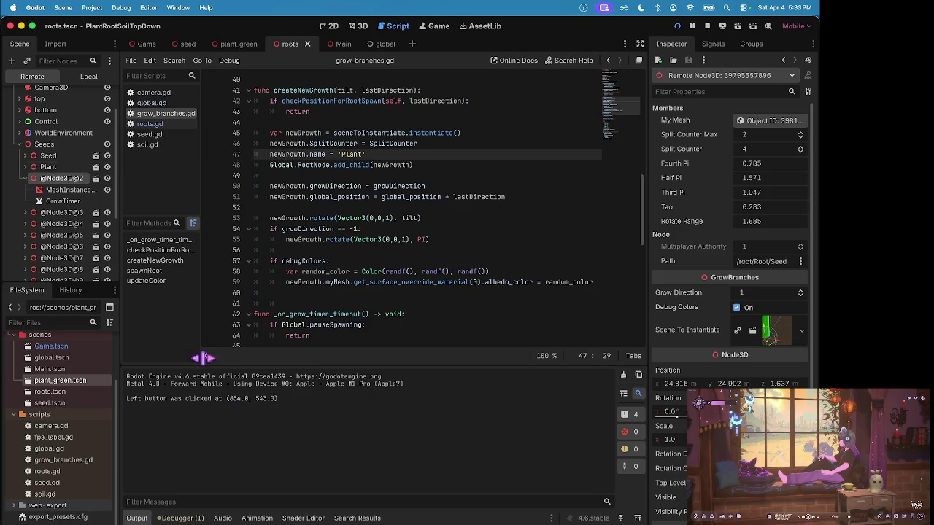
{"action": "left_click", "coordinate": [175, 518]}
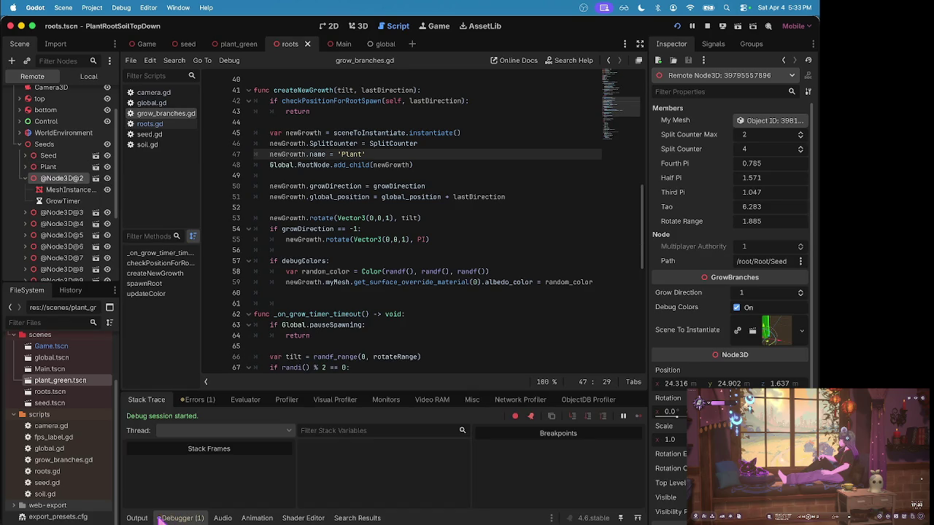
{"action": "left_click", "coordinate": [194, 401]}
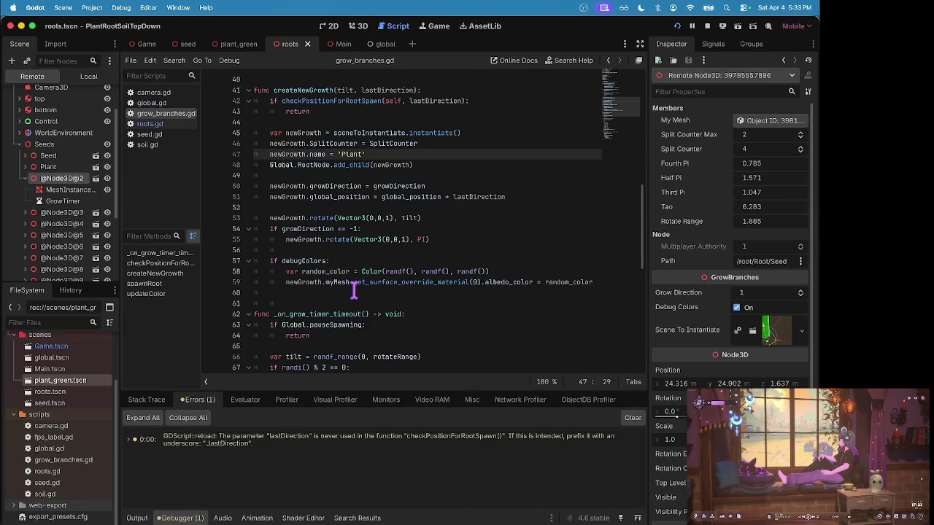
- Rename directionOfParent to lastDirection in the checkPositionForRootSpawn signature
{"action": "scroll", "coordinate": [435, 210], "scroll_direction": "up", "scroll_amount": 8}
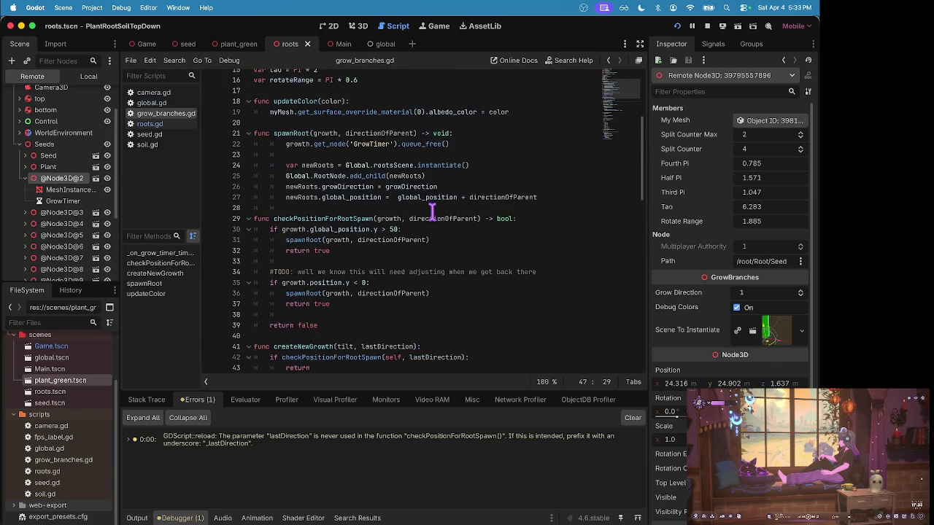
{"action": "scroll", "coordinate": [435, 210], "scroll_direction": "down", "scroll_amount": 1}
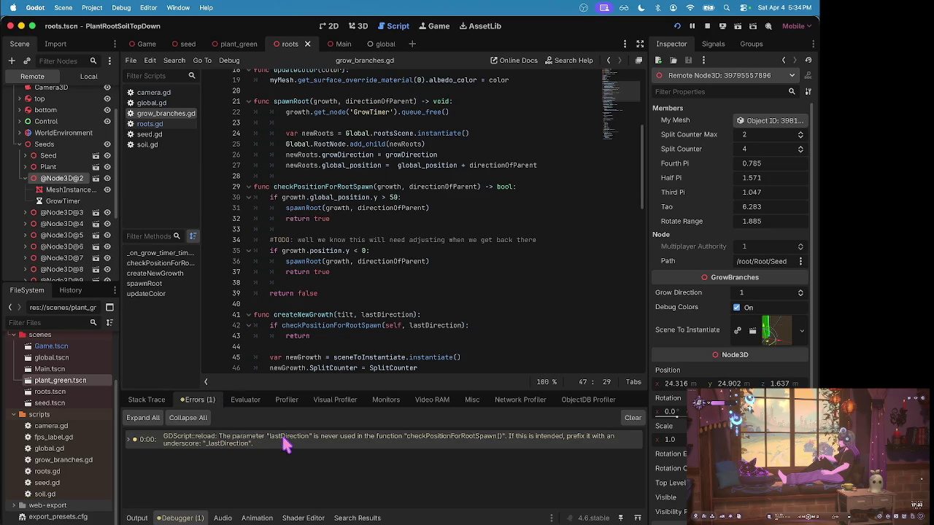
{"action": "mouse_move", "coordinate": [291, 443]}
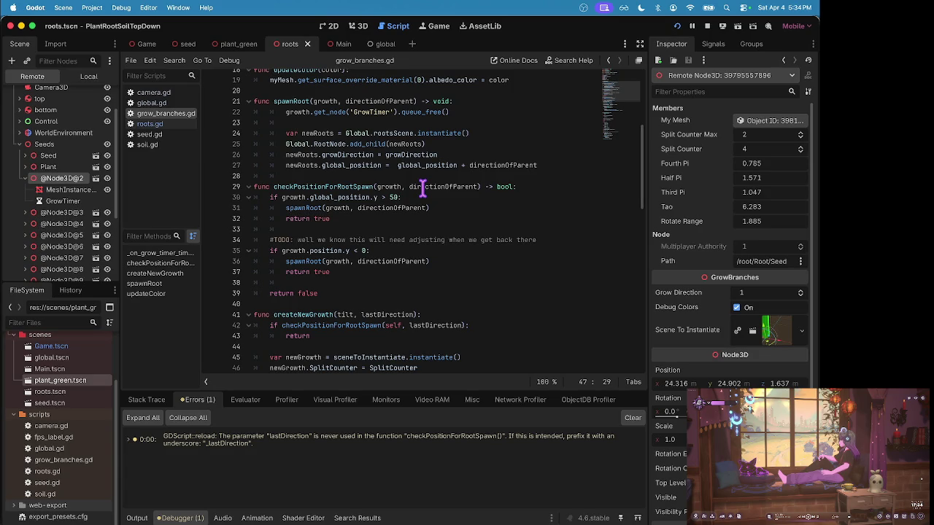
{"action": "scroll", "coordinate": [379, 213], "scroll_direction": "down", "scroll_amount": 3}
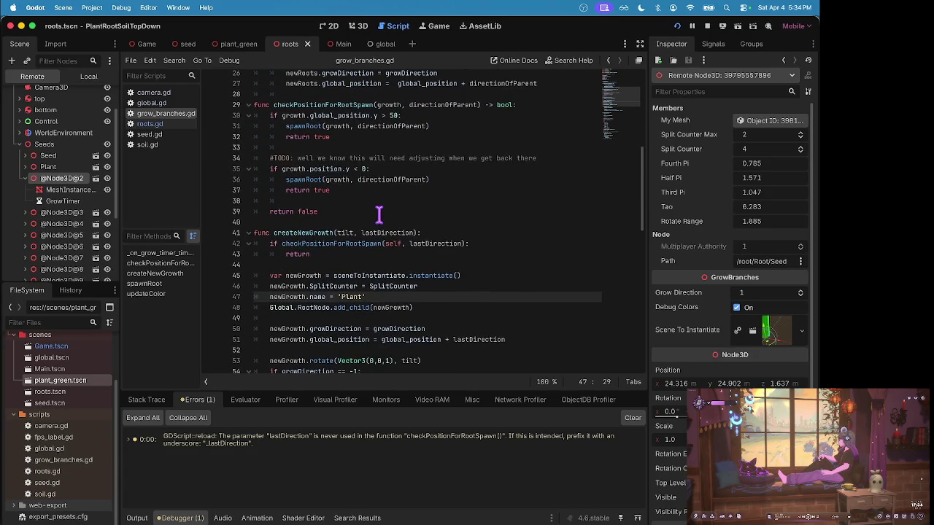
{"action": "scroll", "coordinate": [379, 214], "scroll_direction": "down", "scroll_amount": 3}
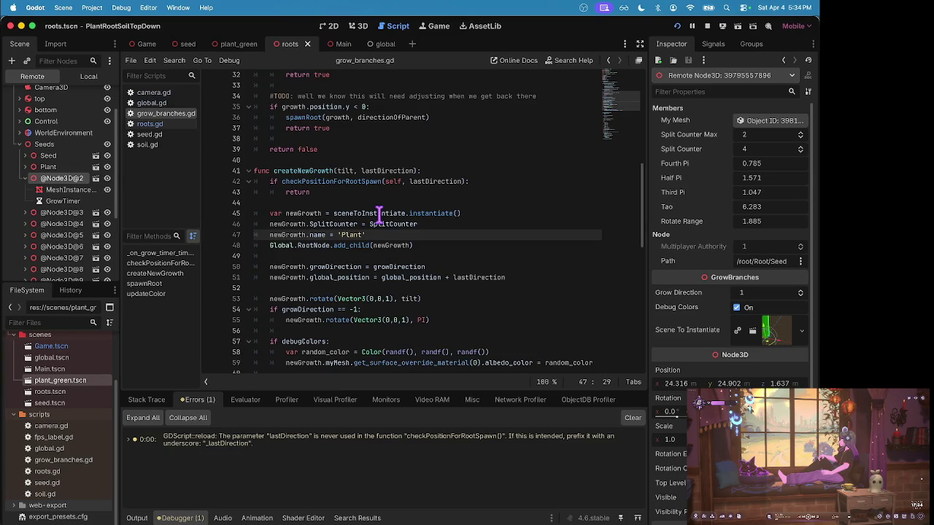
{"action": "scroll", "coordinate": [379, 214], "scroll_direction": "up", "scroll_amount": 2}
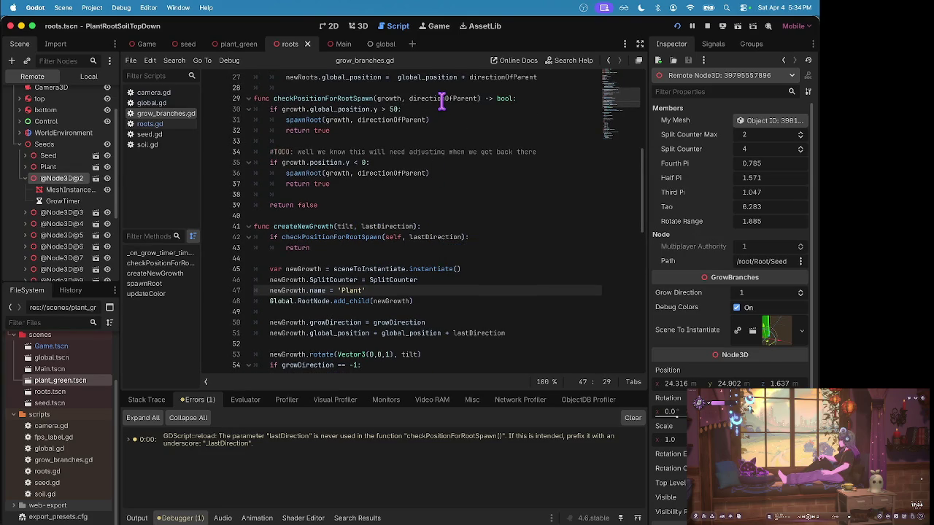
{"action": "double_click", "coordinate": [393, 226]}
{"action": "key", "text": "ctrl+c"}
{"action": "double_click", "coordinate": [441, 99]}
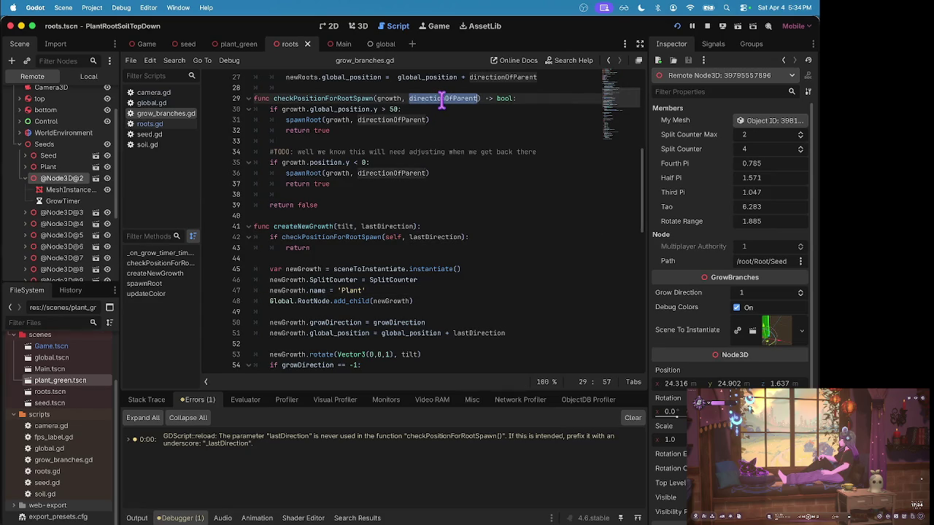
{"action": "key", "text": "ctrl+v"}
- Replace directionOfParent with lastDirection on lines 31 and 36, then save
{"action": "left_click", "coordinate": [389, 122]}
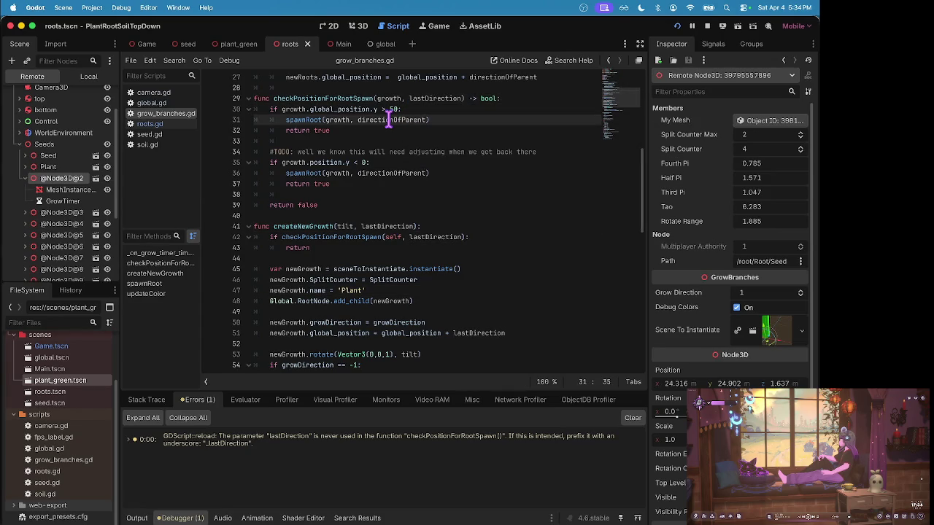
{"action": "double_click", "coordinate": [389, 121]}
{"action": "key", "text": "ctrl+v"}
{"action": "double_click", "coordinate": [392, 175]}
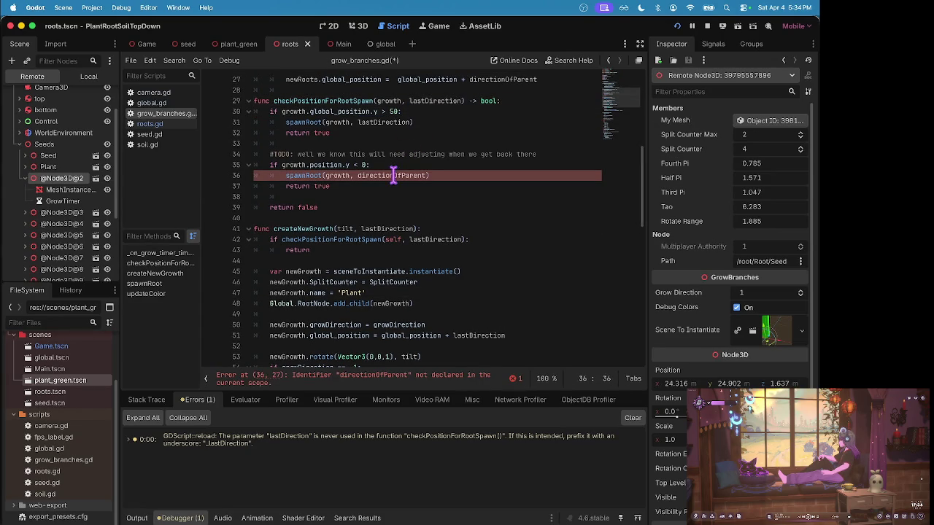
{"action": "key", "text": "ctrl+v"}
{"action": "key", "text": "ctrl+s"}
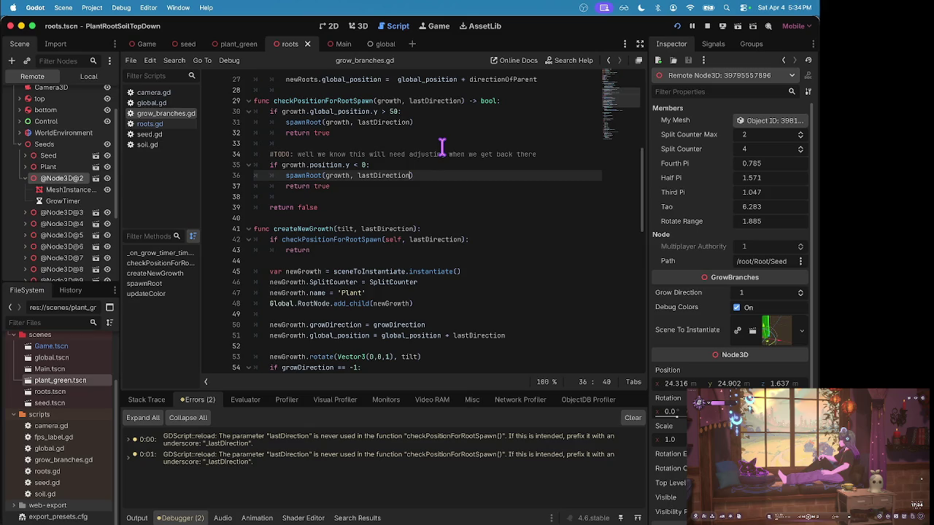
- Test-run and stop the game, then open roots.gd from the reload warning
{"action": "key", "text": "super+b"}
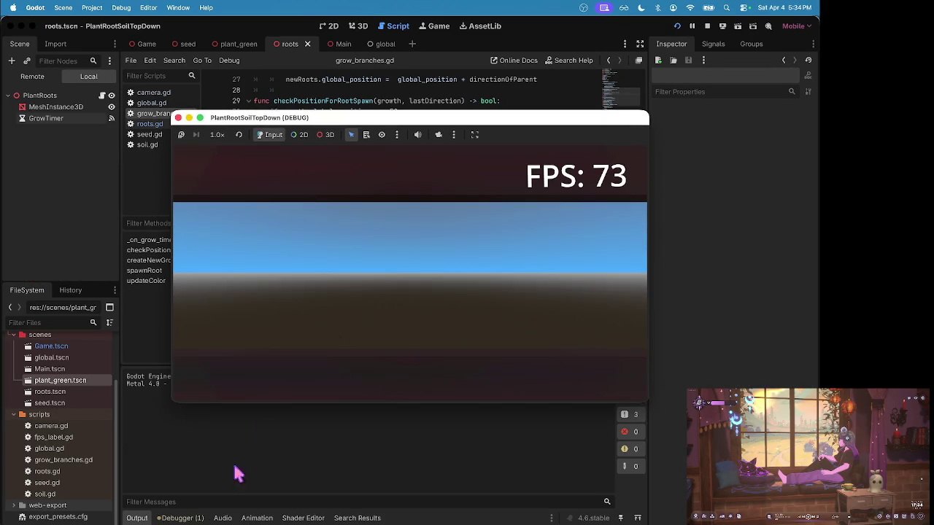
{"action": "key", "text": "super+period"}
{"action": "left_click", "coordinate": [205, 441]}
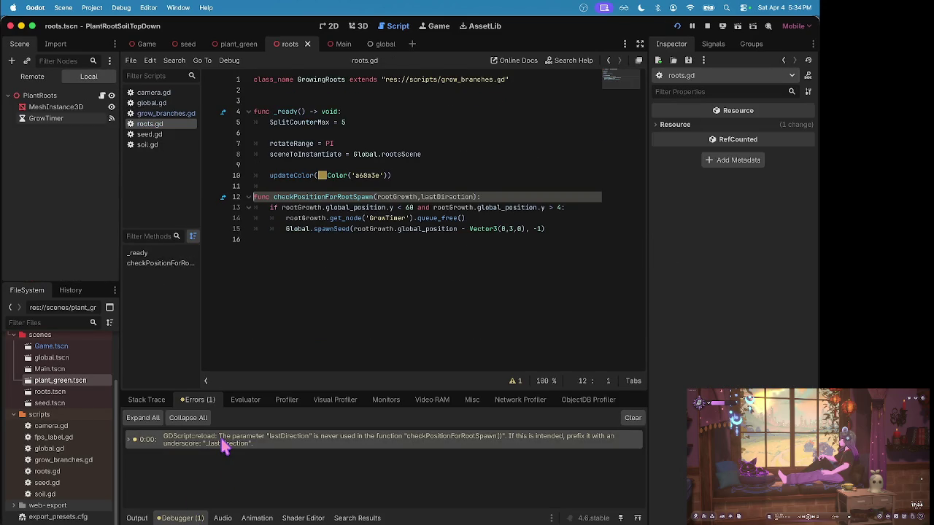
- Prefix lastDirection on roots.gd line 12 with an underscore, save, and test-run the game
{"action": "left_click", "coordinate": [706, 28]}
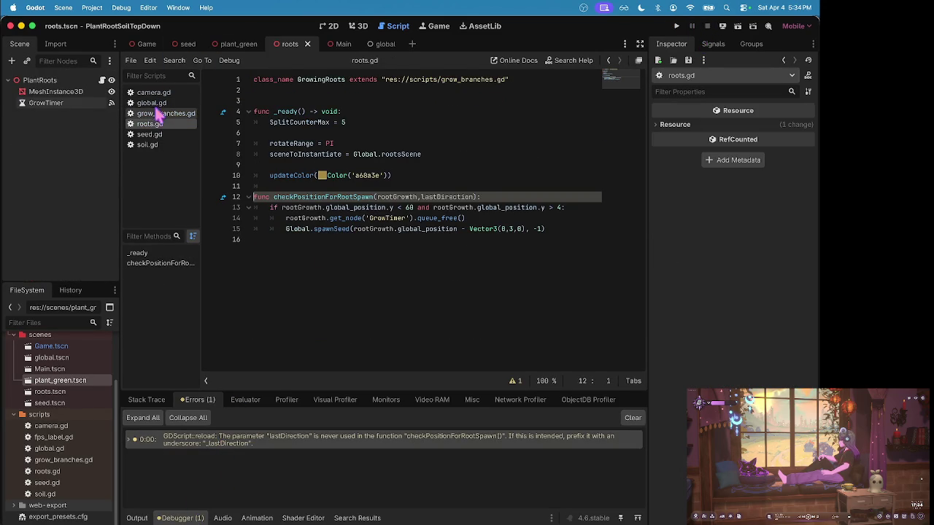
{"action": "left_click", "coordinate": [421, 197]}
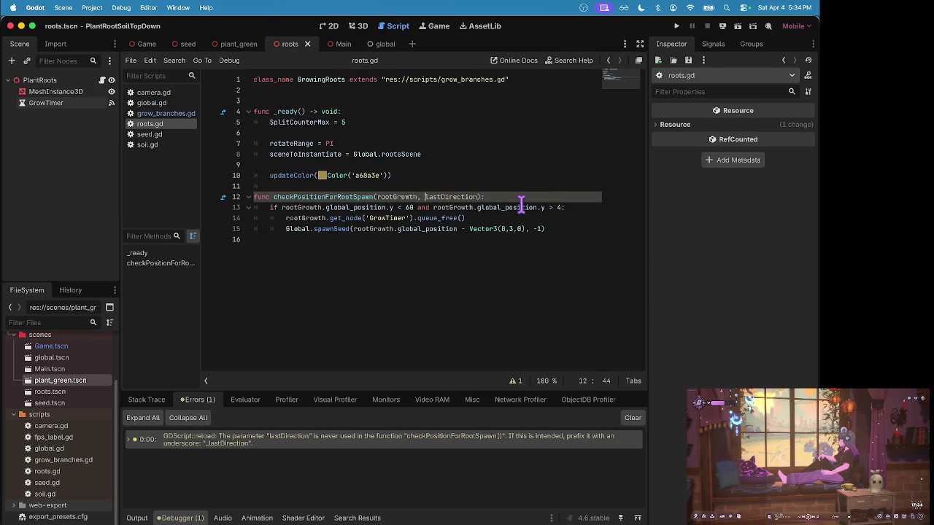
{"action": "type", "text": "L"}
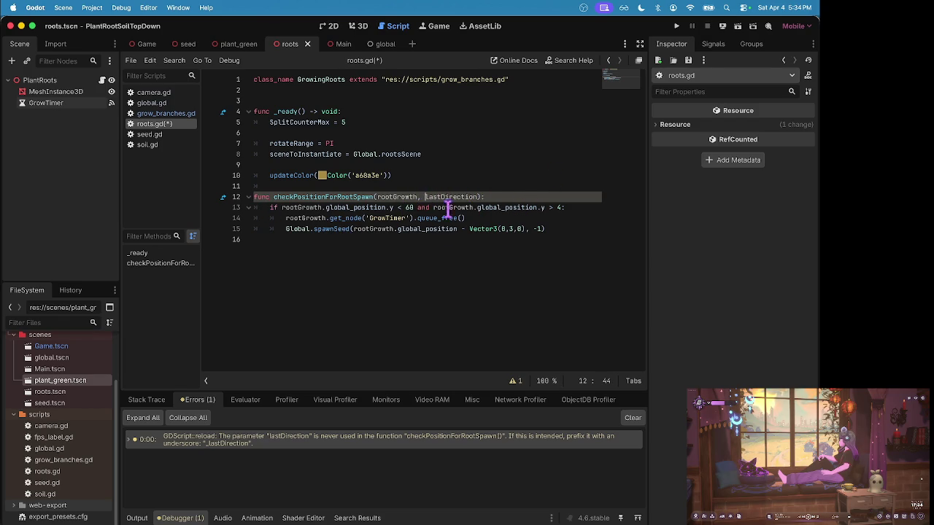
{"action": "type", "text": "_"}
{"action": "key", "text": "super+s"}
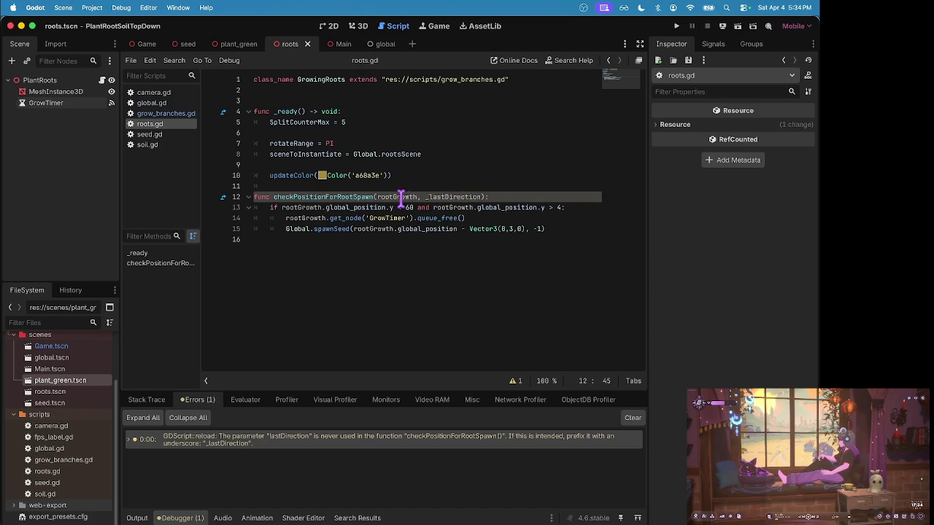
{"action": "key", "text": "super+b"}
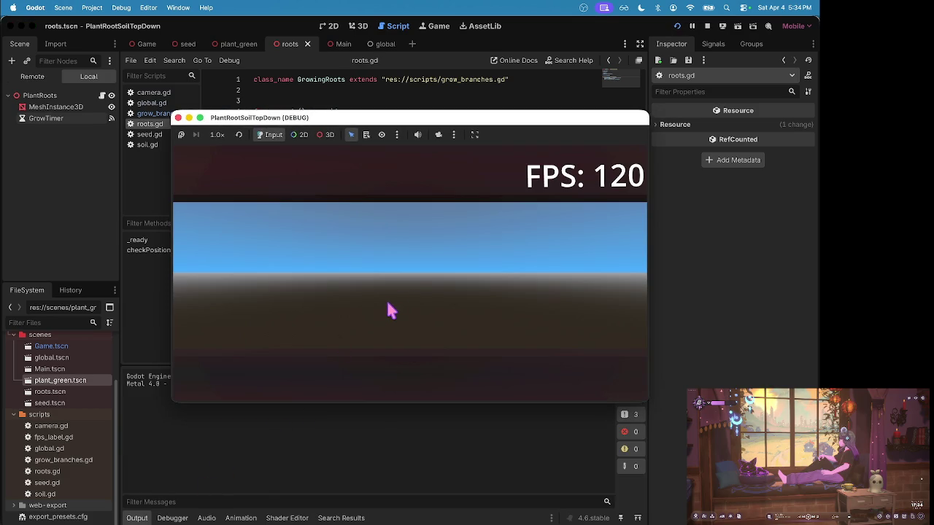
{"action": "left_click", "coordinate": [705, 25]}
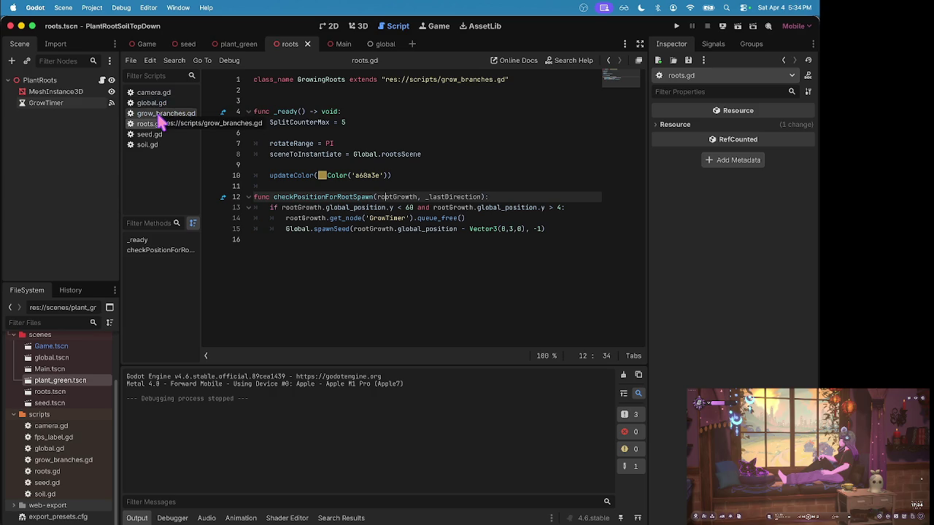
- Switch back to grow_branches.gd and move to the createNewGrowth code near line 49
{"action": "left_click", "coordinate": [161, 115]}
{"action": "scroll", "coordinate": [465, 198], "scroll_direction": "up", "scroll_amount": 2}
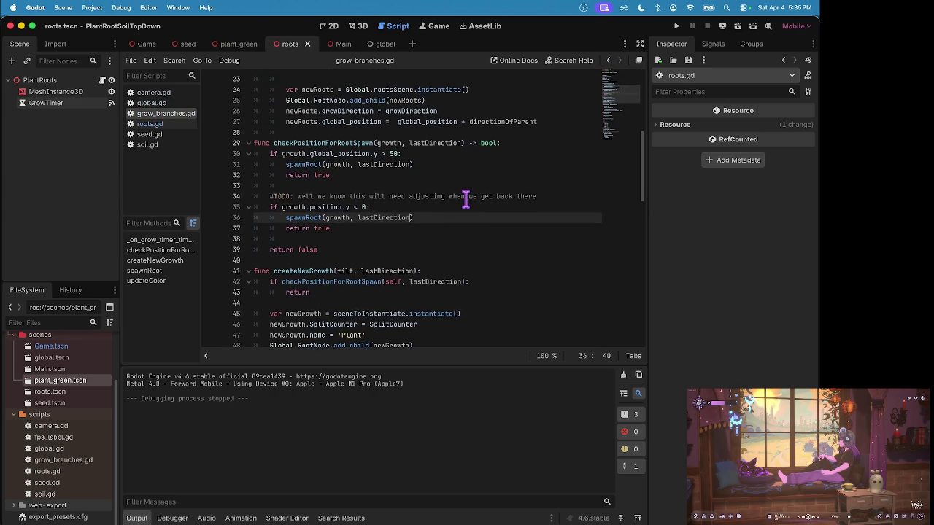
{"action": "scroll", "coordinate": [465, 199], "scroll_direction": "down", "scroll_amount": 5}
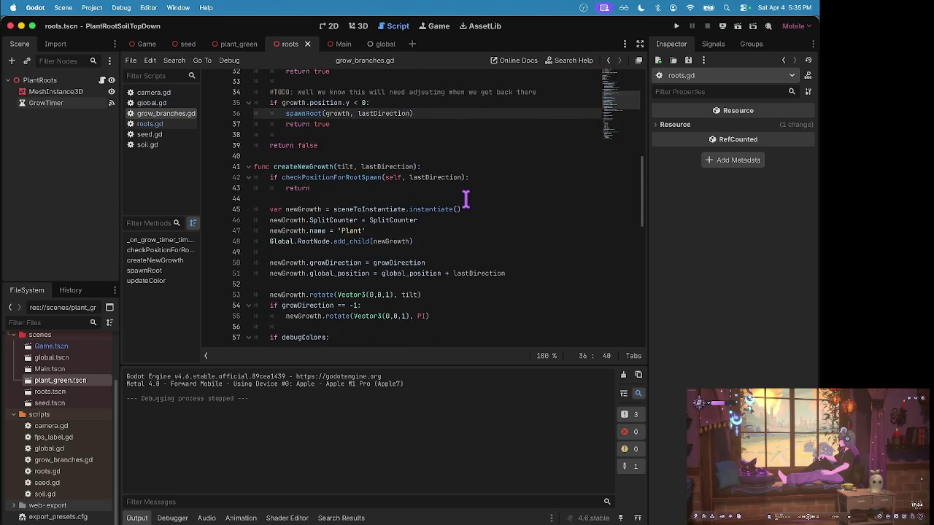
{"action": "scroll", "coordinate": [466, 198], "scroll_direction": "down", "scroll_amount": 2}
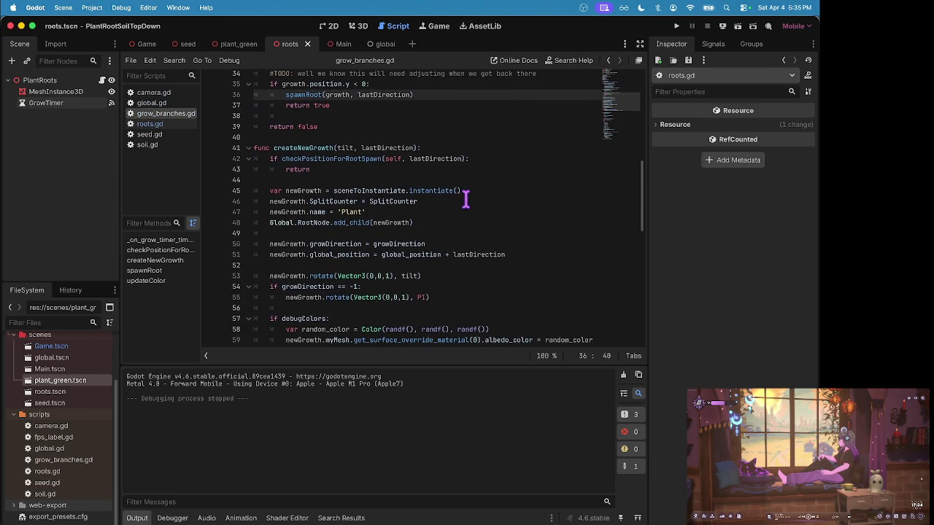
{"action": "scroll", "coordinate": [465, 198], "scroll_direction": "down", "scroll_amount": 1}
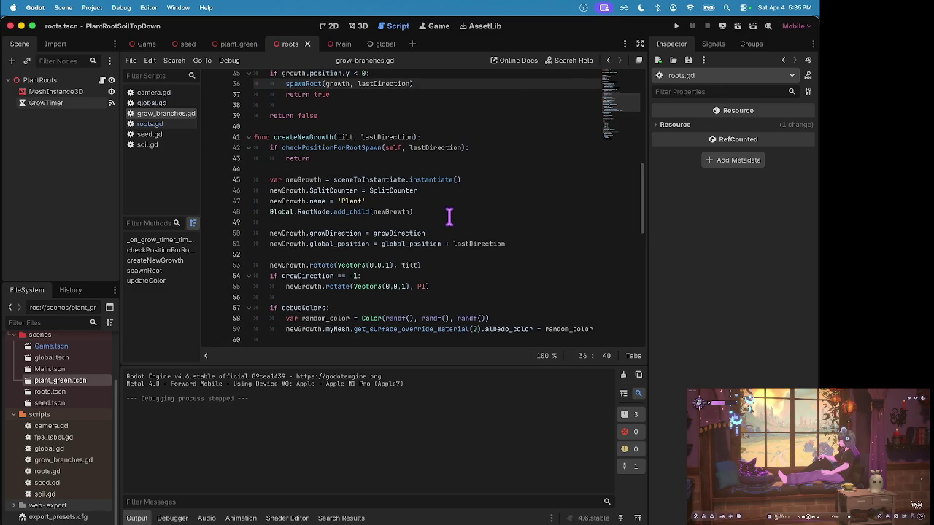
{"action": "left_click", "coordinate": [448, 219]}
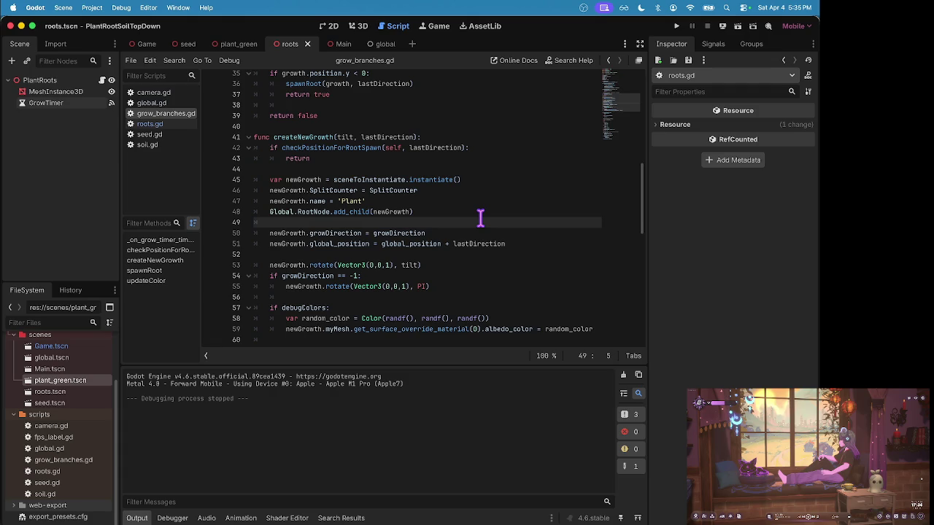
- Change line 47 to newGrowth.name = 'Plant %d' % Global.get_child_count(), save, and run
{"action": "left_click", "coordinate": [422, 200]}
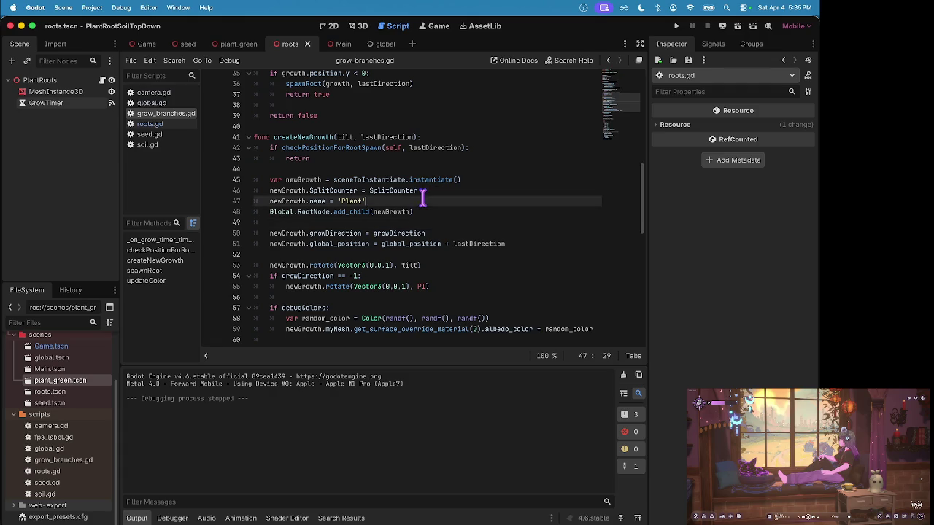
{"action": "type", "text": " + "}
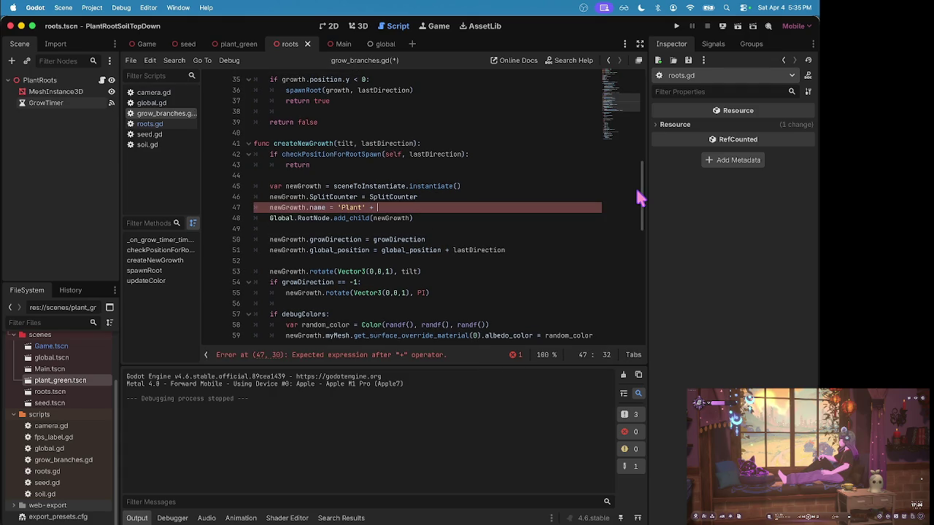
{"action": "type", "text": "Global"}
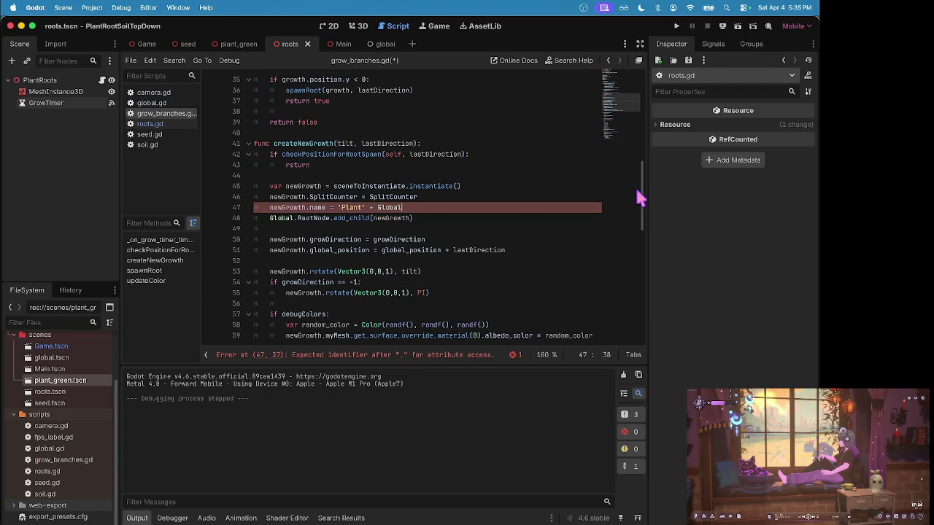
{"action": "type", "text": ".chil"}
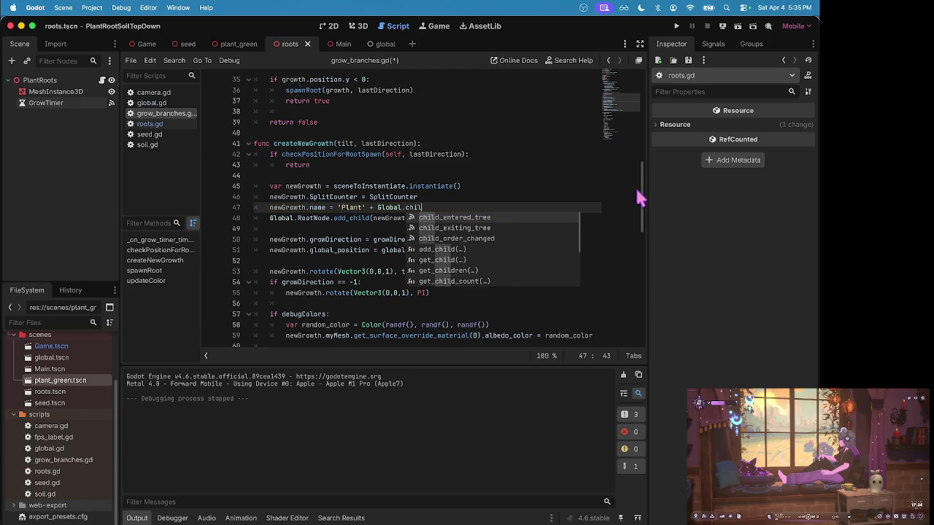
{"action": "type", "text": "d_cou"}
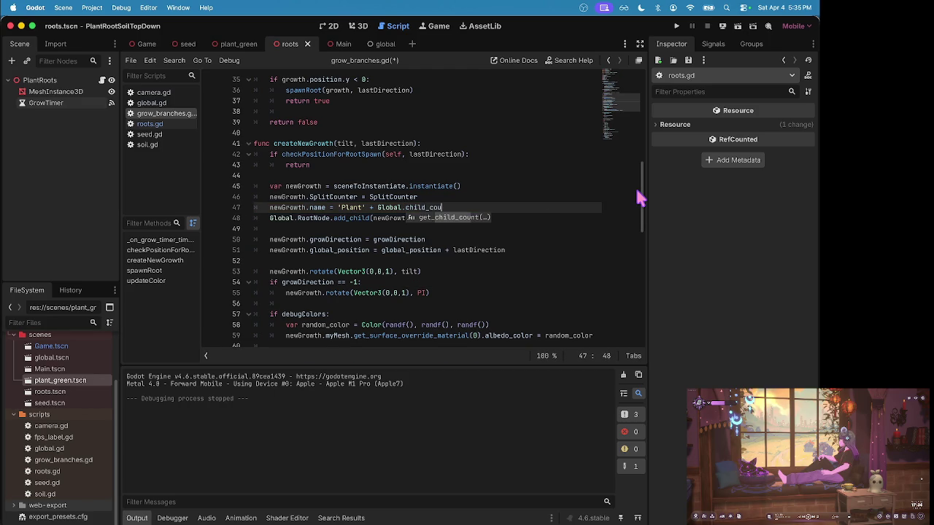
{"action": "key", "text": "Return"}
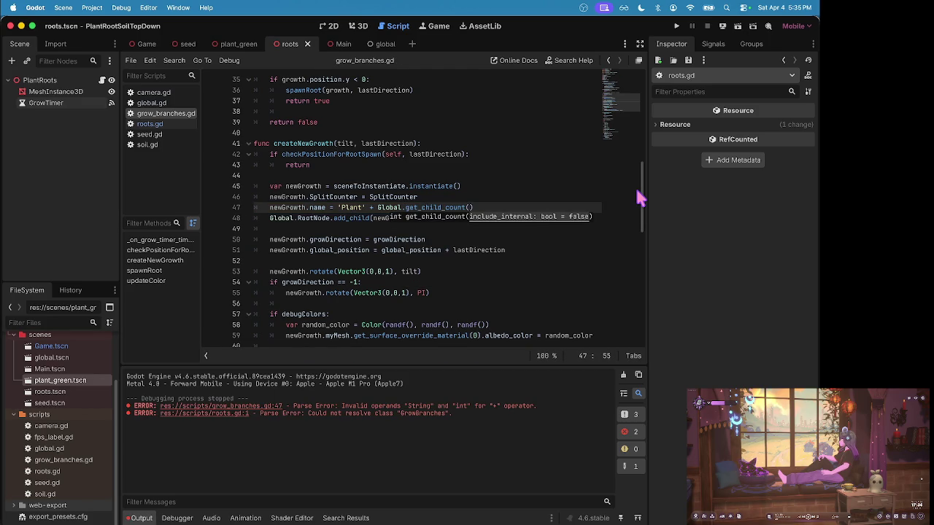
{"action": "left_click", "coordinate": [376, 207]}
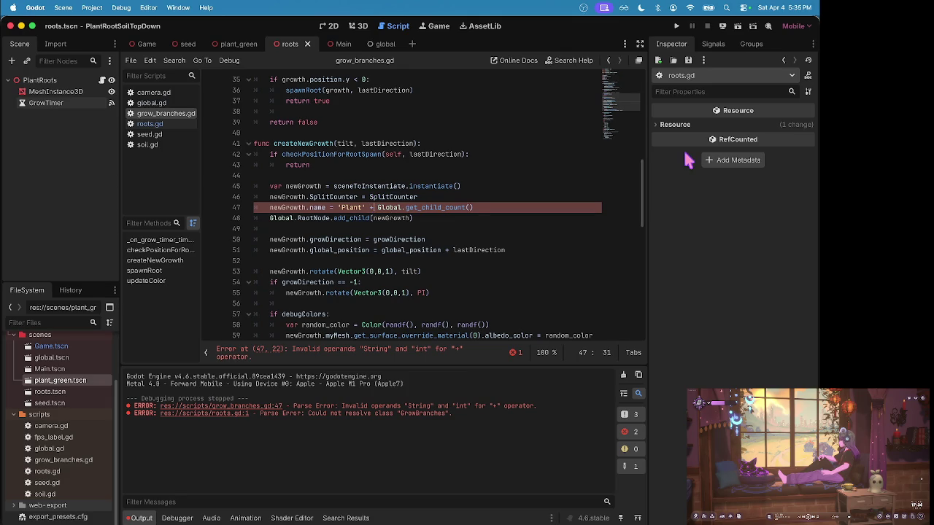
{"action": "key", "text": "BackSpace"}
{"action": "key", "text": "BackSpace"}
{"action": "key", "text": "BackSpace"}
{"action": "type", "text": "%"}
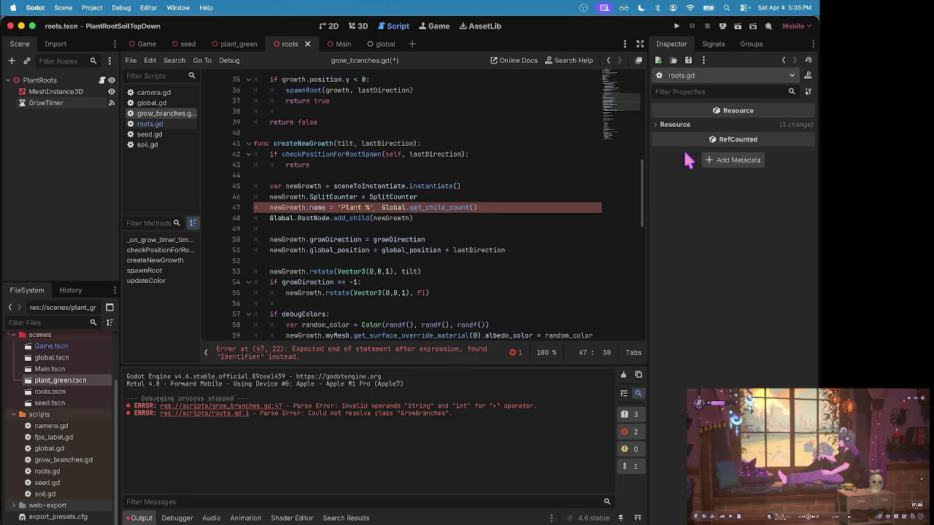
{"action": "type", "text": "d' %"}
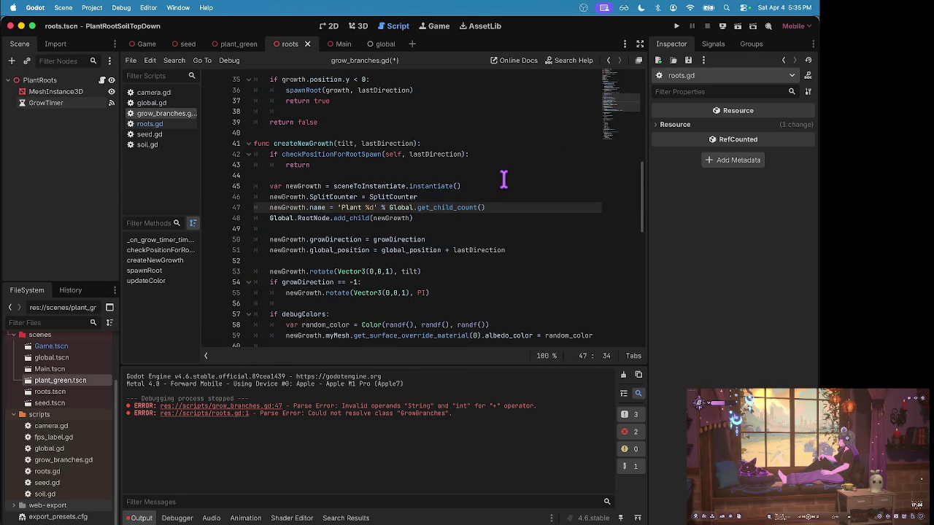
{"action": "key", "text": "super+s"}
{"action": "key", "text": "super+b"}
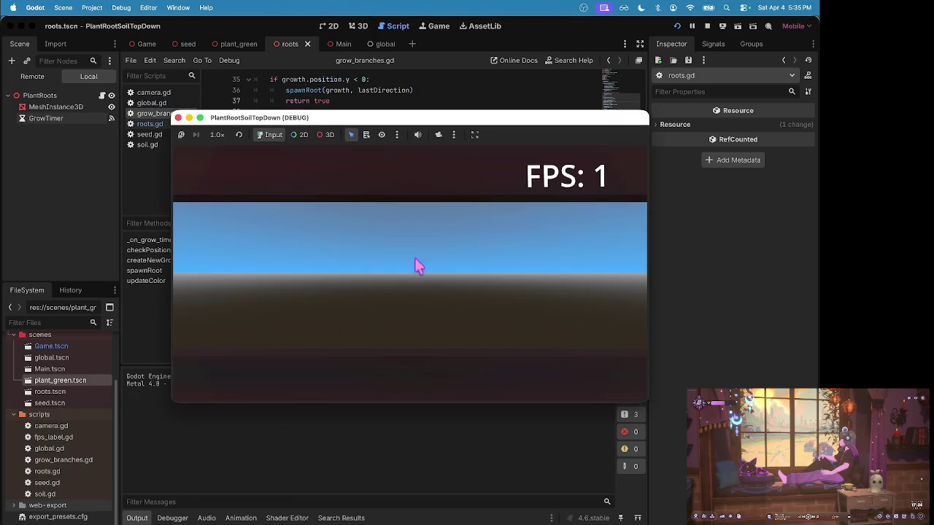
- Pause the game and expand Root > Seeds remotely, finding only Plant 0 renamed
{"action": "key", "text": "Escape"}
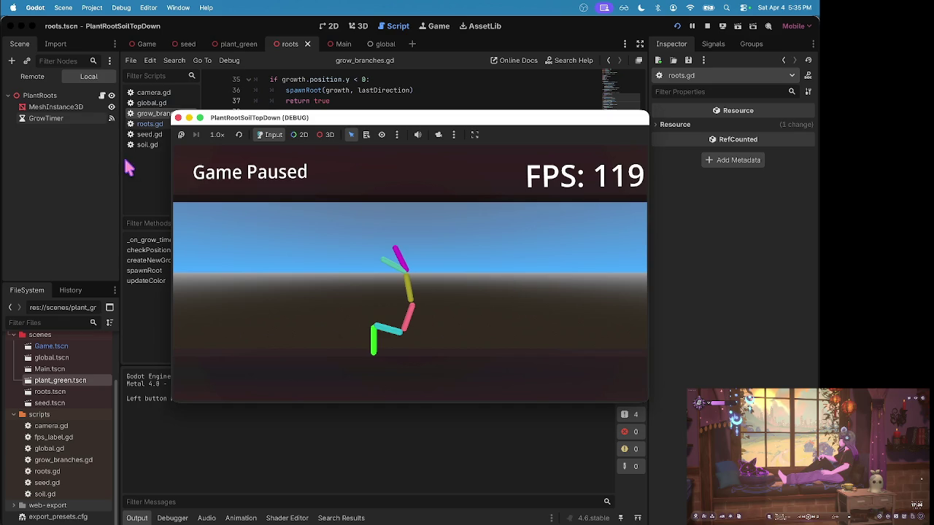
{"action": "left_click", "coordinate": [36, 79]}
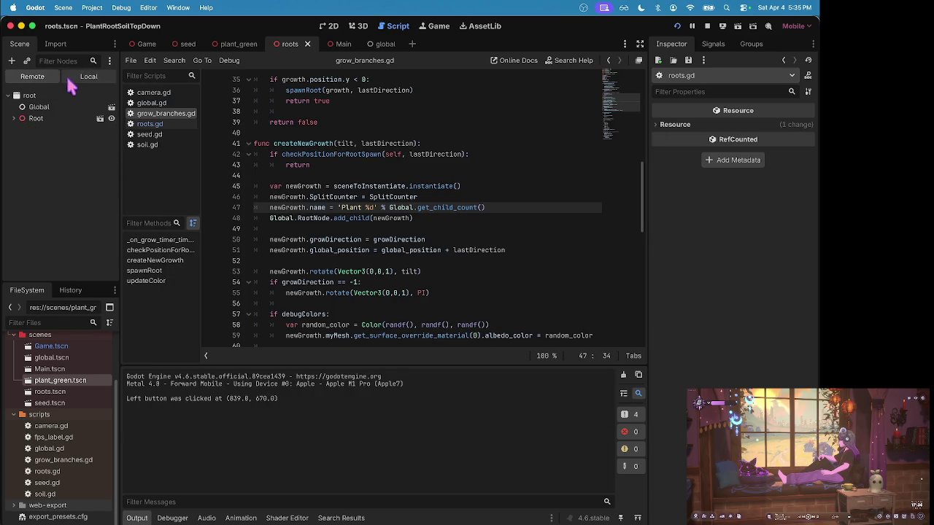
{"action": "key", "text": "ctrl+Up"}
{"action": "left_click", "coordinate": [472, 220]}
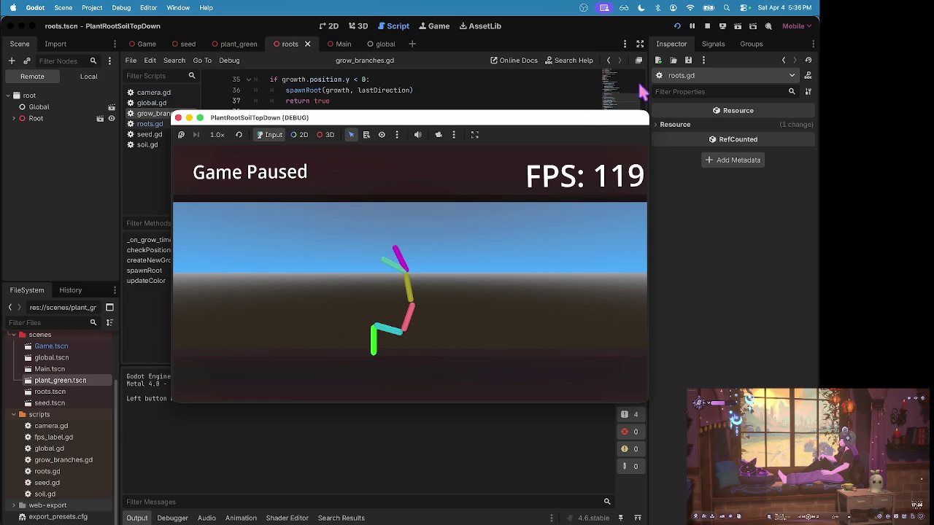
{"action": "left_click", "coordinate": [13, 118]}
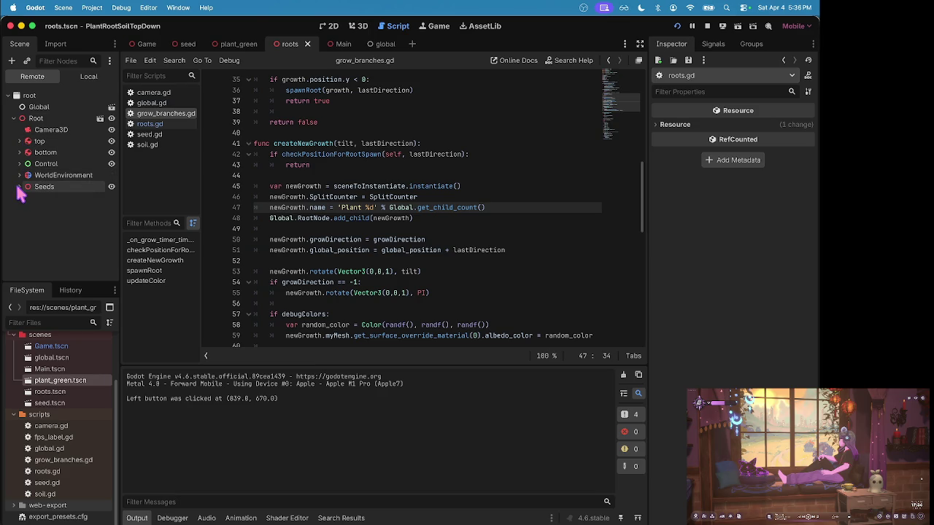
{"action": "left_click", "coordinate": [19, 187]}
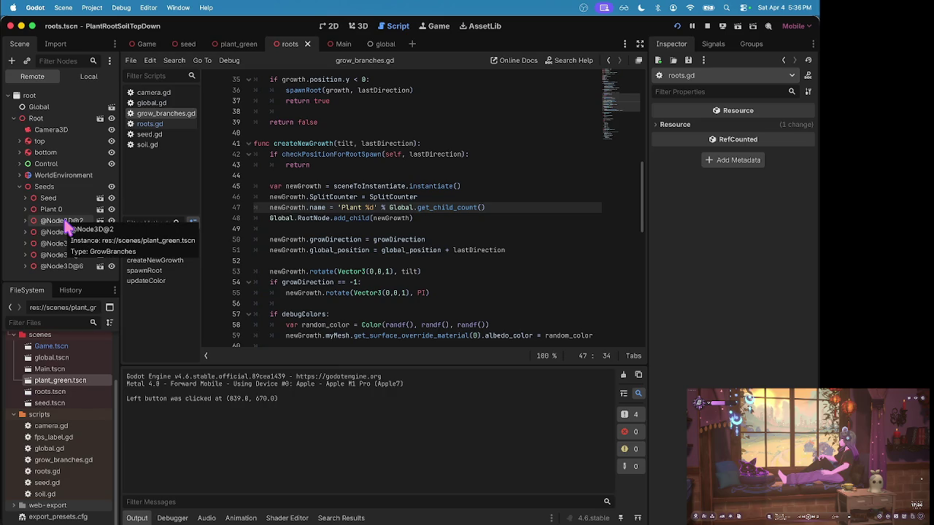
{"action": "scroll", "coordinate": [310, 211], "scroll_direction": "down", "scroll_amount": 2}
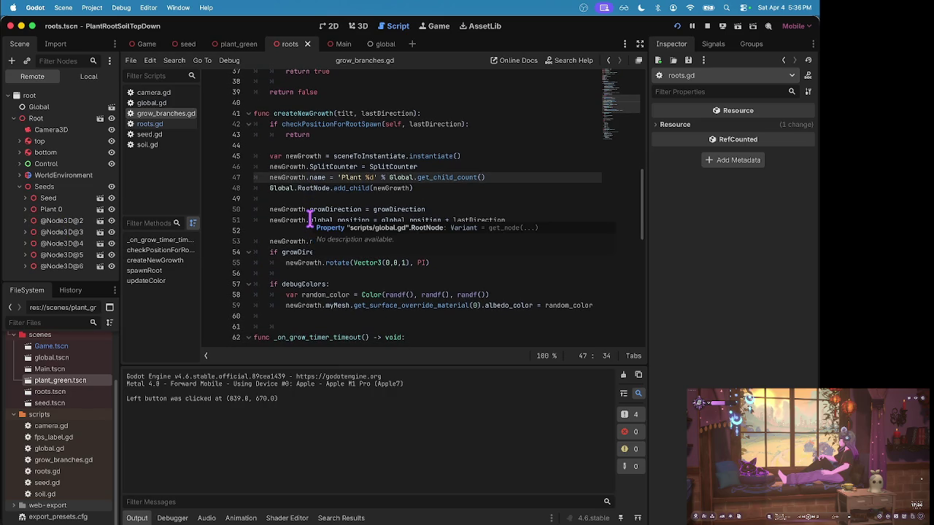
- Select the get_child_count call on line 47 and stop the running game
{"action": "double_click", "coordinate": [447, 177]}
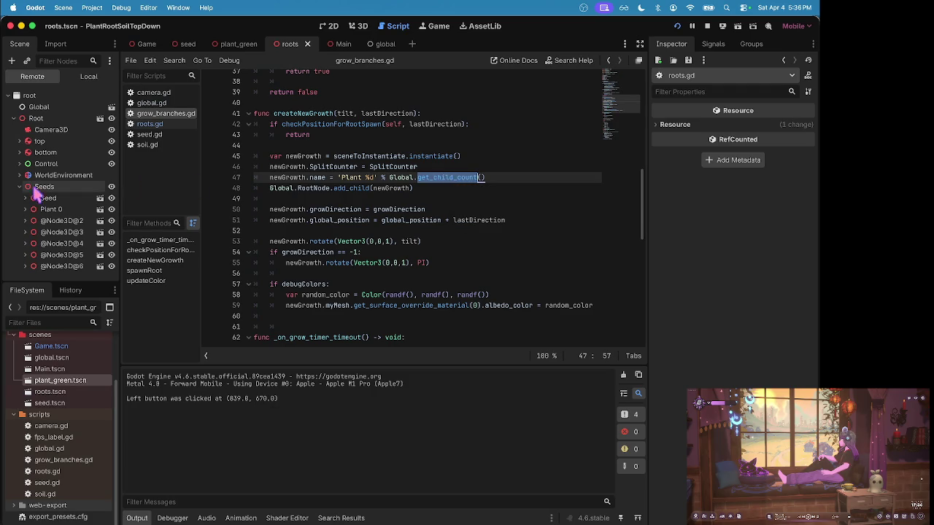
{"action": "left_click", "coordinate": [496, 177]}
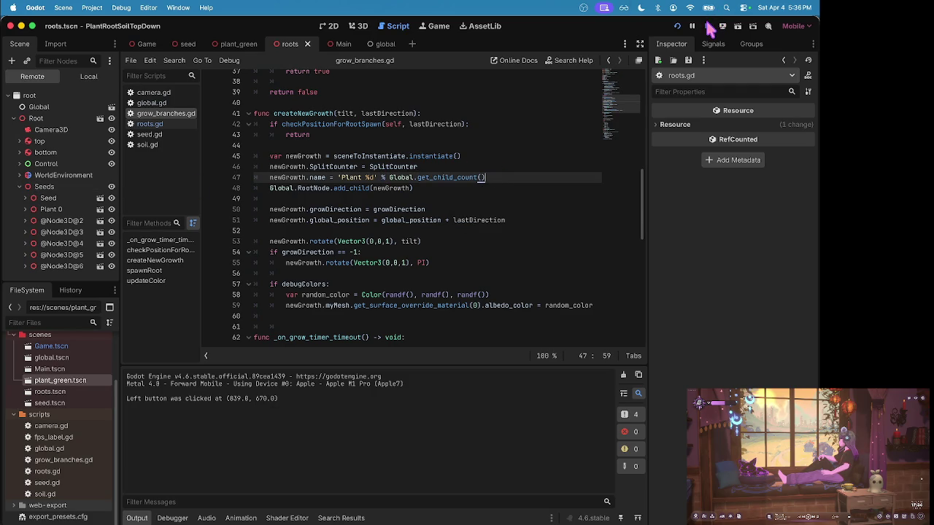
{"action": "left_click", "coordinate": [708, 26]}
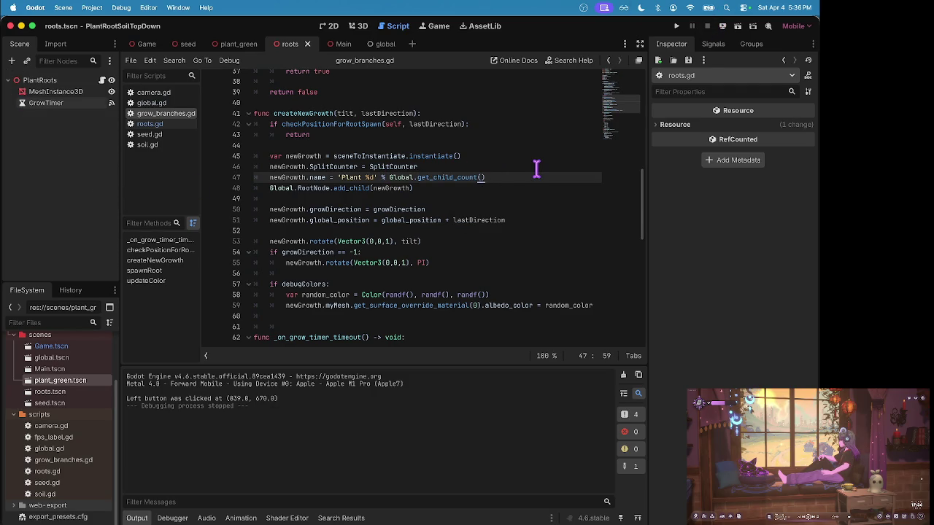
{"action": "key", "text": "alt+BackSpace"}
{"action": "key", "text": "alt+BackSpace"}
{"action": "key", "text": "alt+BackSpace"}
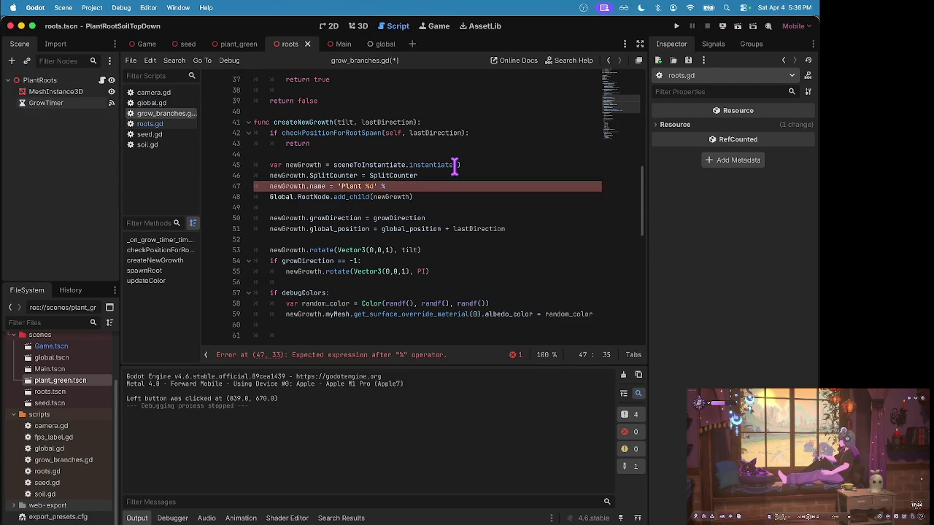
{"action": "scroll", "coordinate": [454, 168], "scroll_direction": "up", "scroll_amount": 6}
{"action": "scroll", "coordinate": [455, 167], "scroll_direction": "up", "scroll_amount": 5}
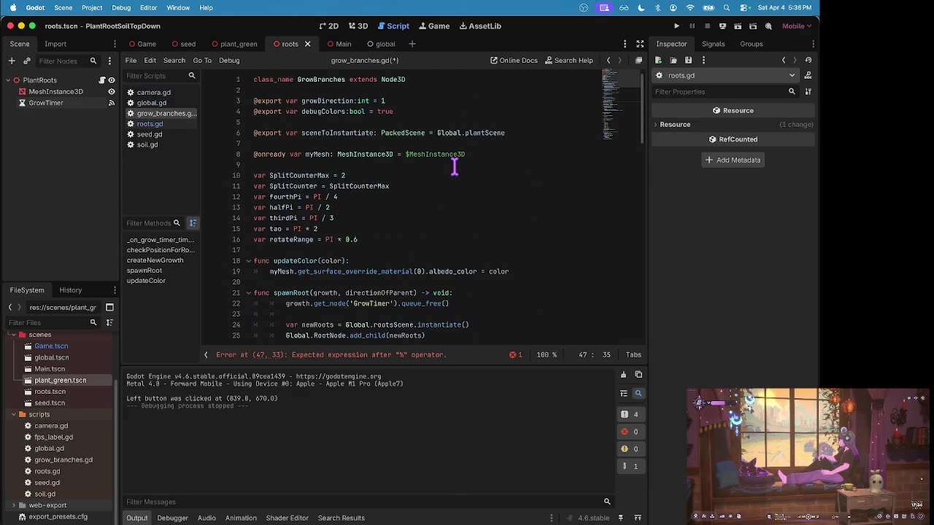
{"action": "left_click", "coordinate": [453, 145]}
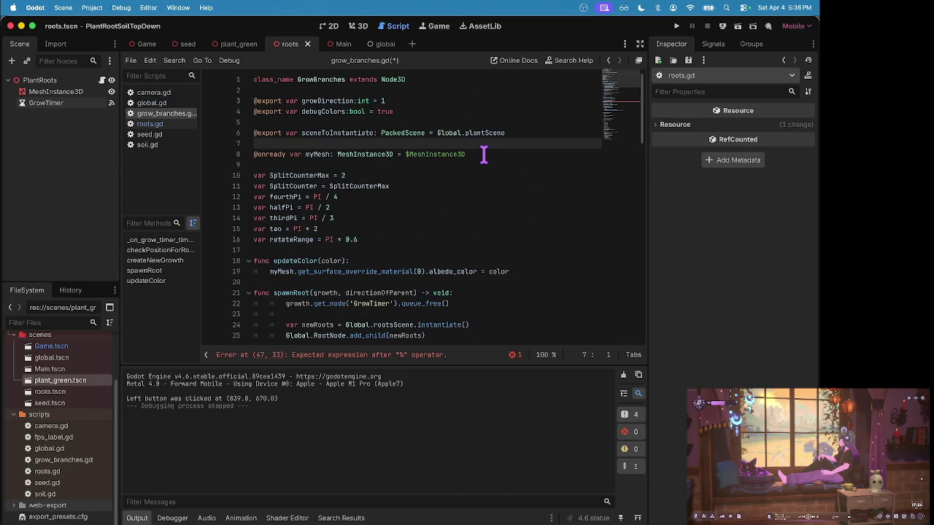
{"action": "key", "text": "Down"}
{"action": "key", "text": "Down"}
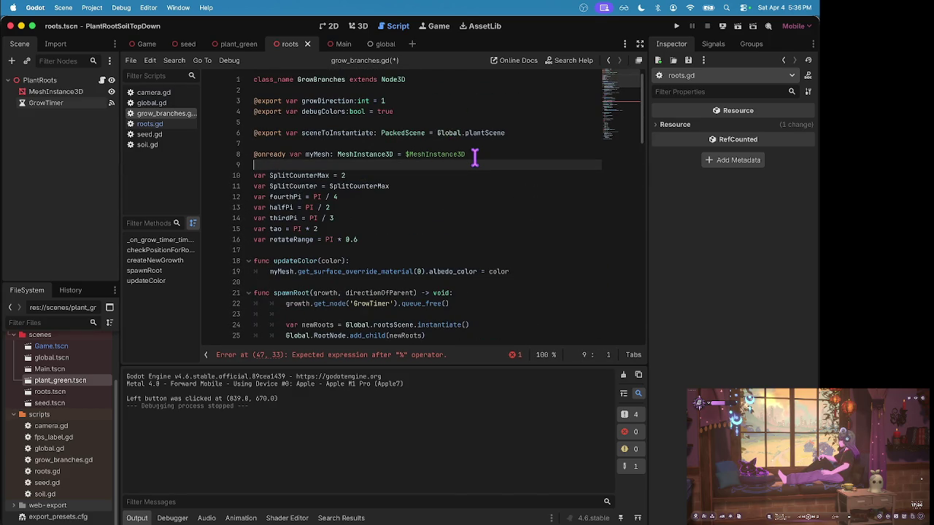
{"action": "type", "text": "onready var see"}
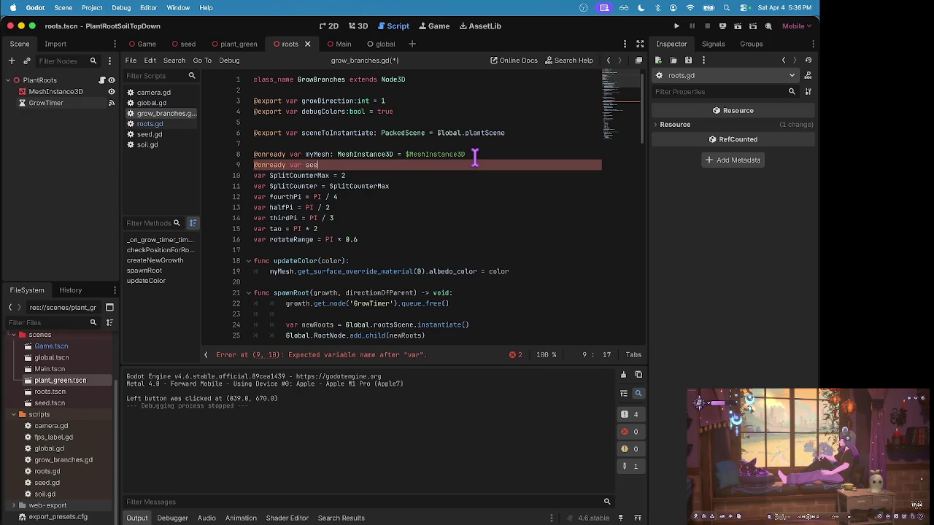
{"action": "type", "text": "dsNode: N"}
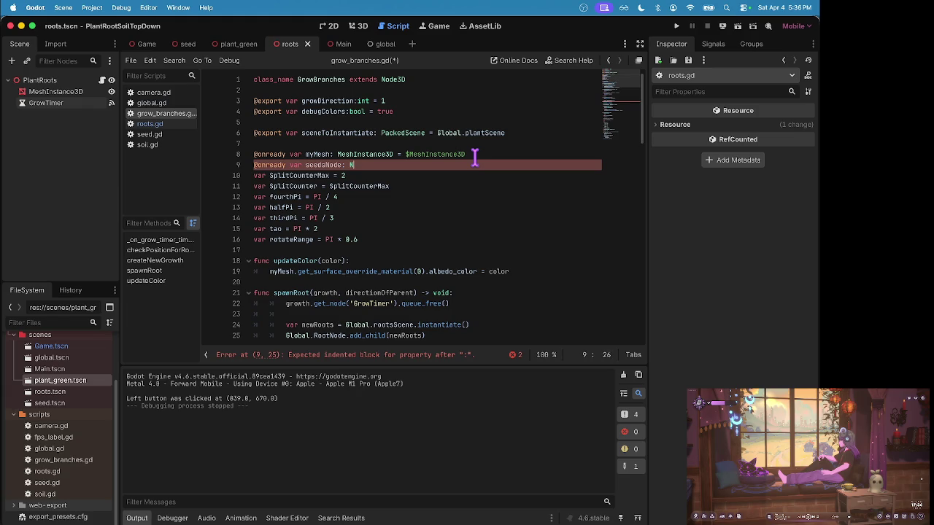
{"action": "type", "text": "ode = $"}
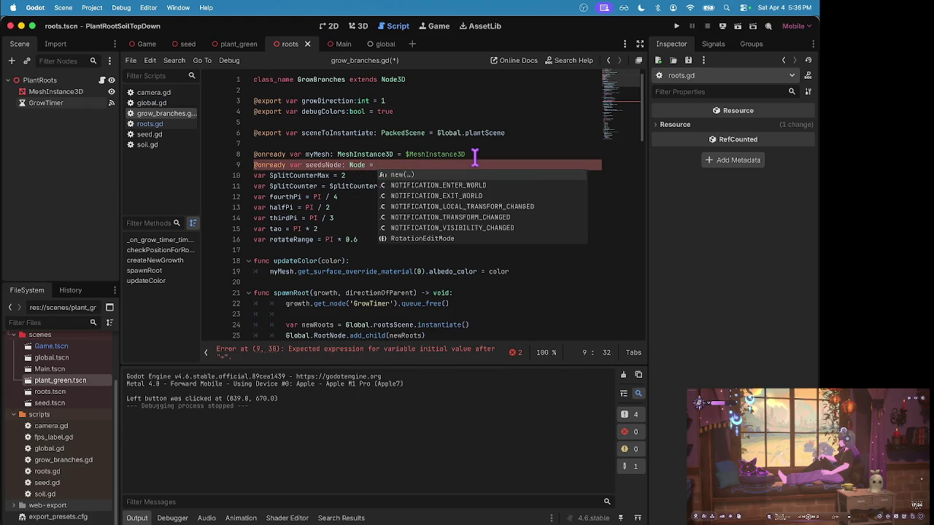
{"action": "key", "text": "Escape"}
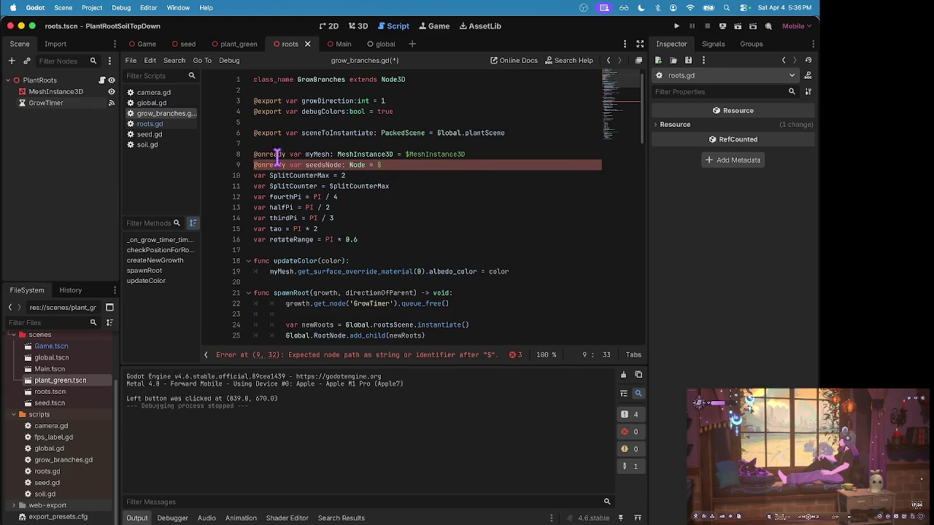
- Copy get_node('/root/Root/Control/GamePausedLabel') from global.gd and paste it over the $ on line 9
{"action": "left_click", "coordinate": [165, 103]}
{"action": "left_click_drag", "start_coordinate": [358, 111], "coordinate": [540, 111]}
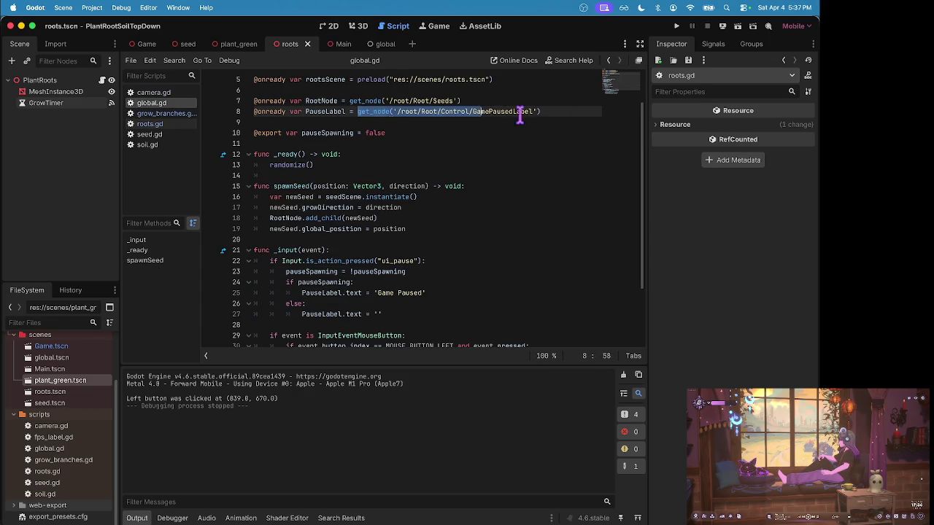
{"action": "scroll", "coordinate": [329, 134], "scroll_direction": "up", "scroll_amount": 2}
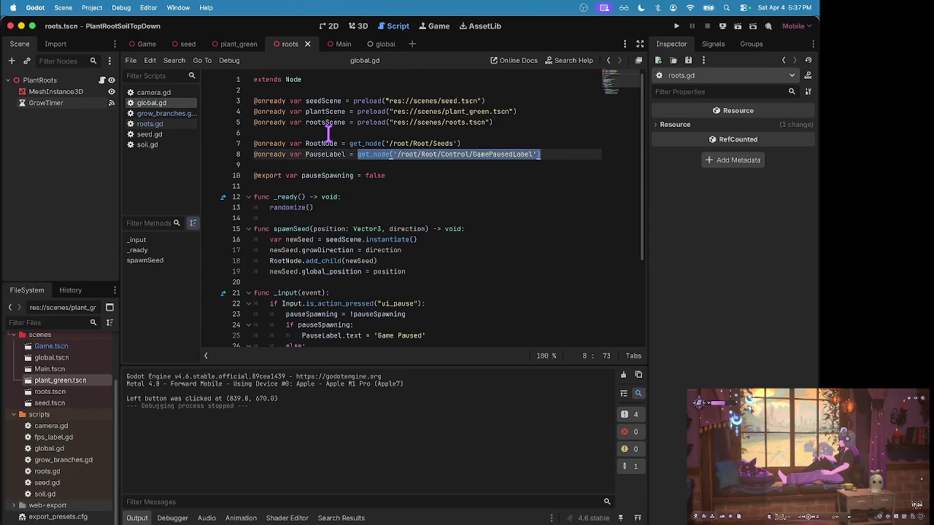
{"action": "left_click", "coordinate": [174, 115]}
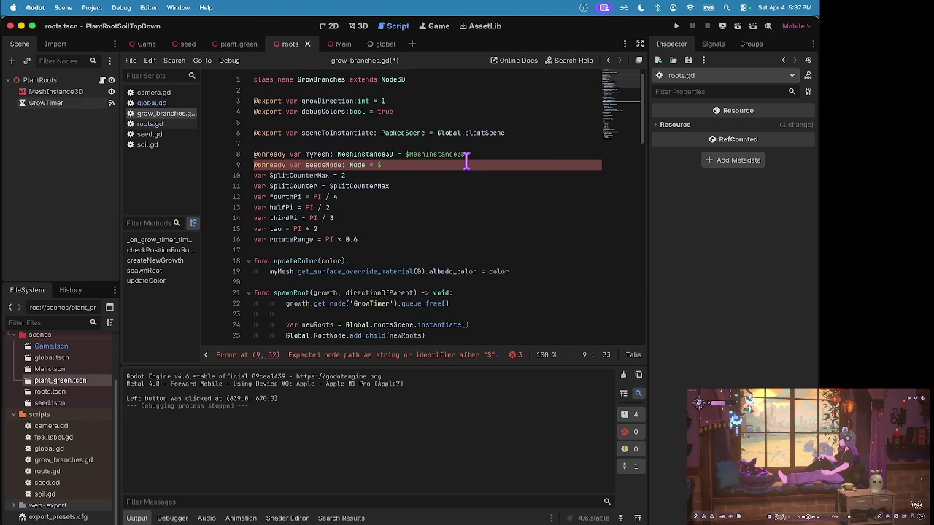
{"action": "key", "text": "BackSpace"}
{"action": "type", "text": "get_node('/root/Root/Control/GamePausedLabel')"}
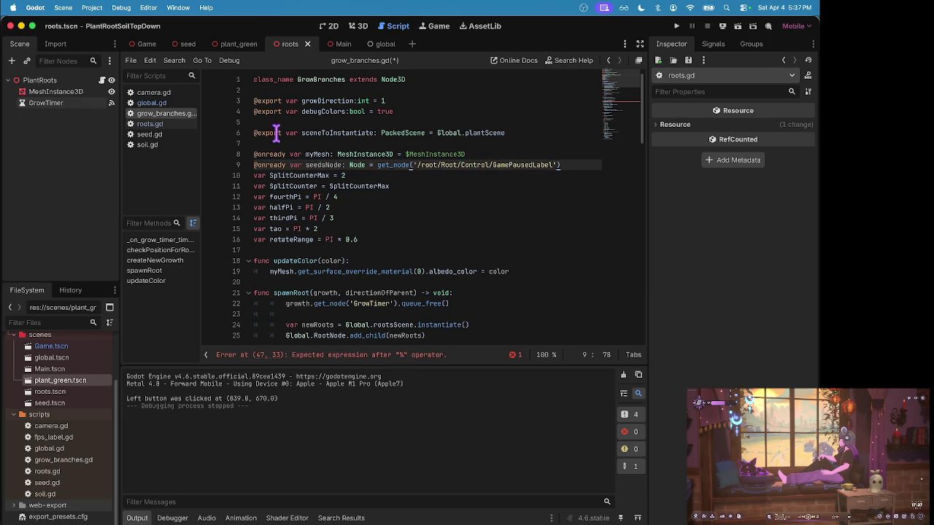
- Change the path to get_node('/root/Root/Seeds') and save grow_branches.gd
{"action": "left_click", "coordinate": [552, 165], "text": "ctrl"}
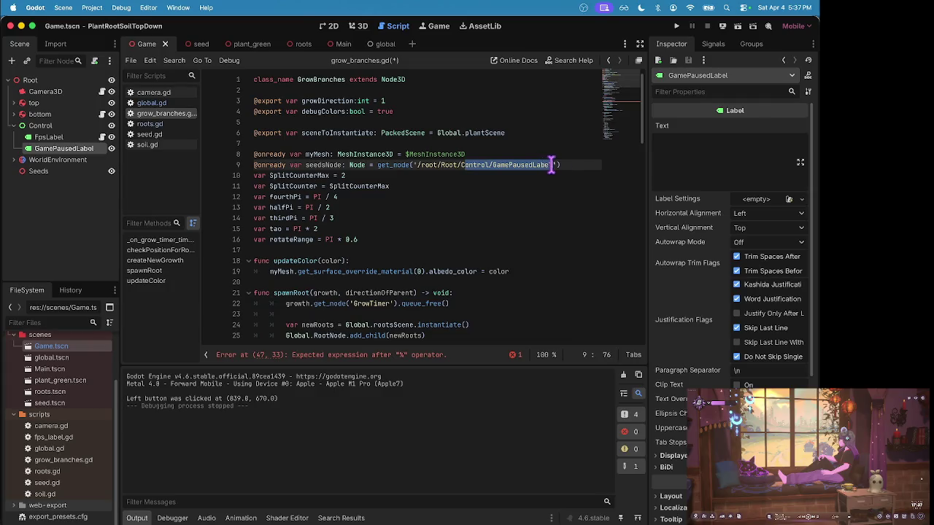
{"action": "key", "text": "BackSpace"}
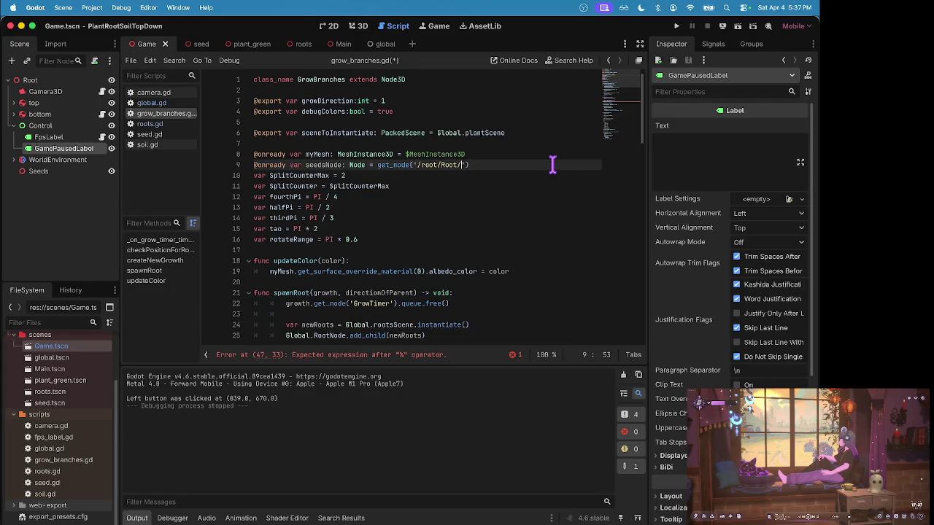
{"action": "type", "text": "Seds"}
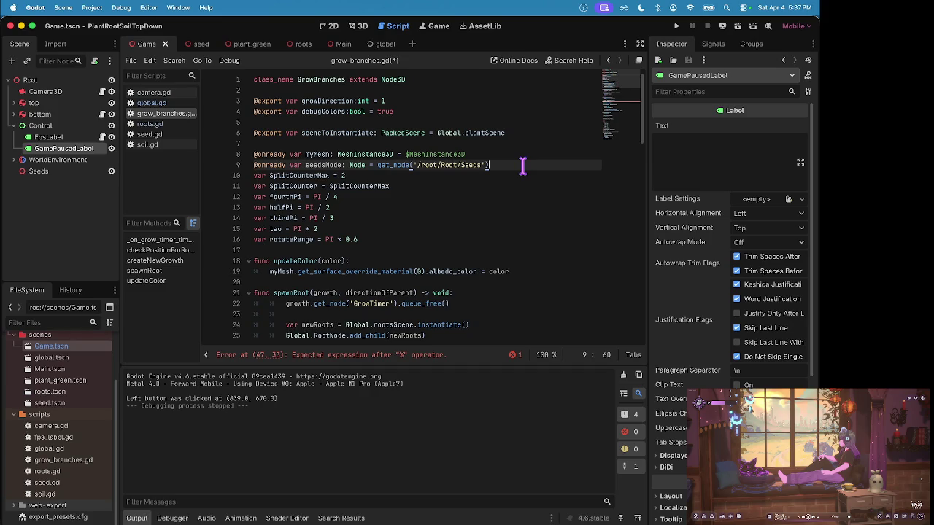
{"action": "key", "text": "Return"}
{"action": "key", "text": "ctrl+s"}
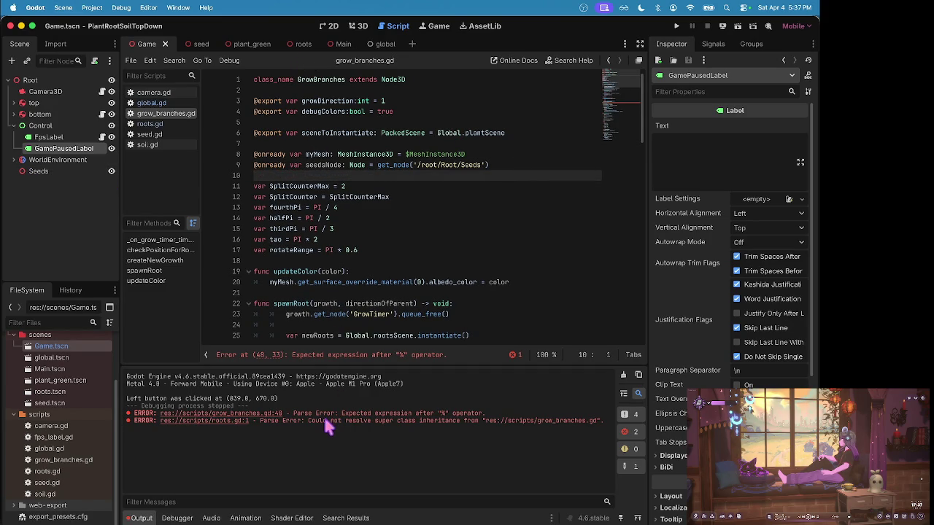
- Switch to the plant_green and Game scenes, glance at roots.gd, and return to grow_branches.gd
{"action": "left_click", "coordinate": [255, 47]}
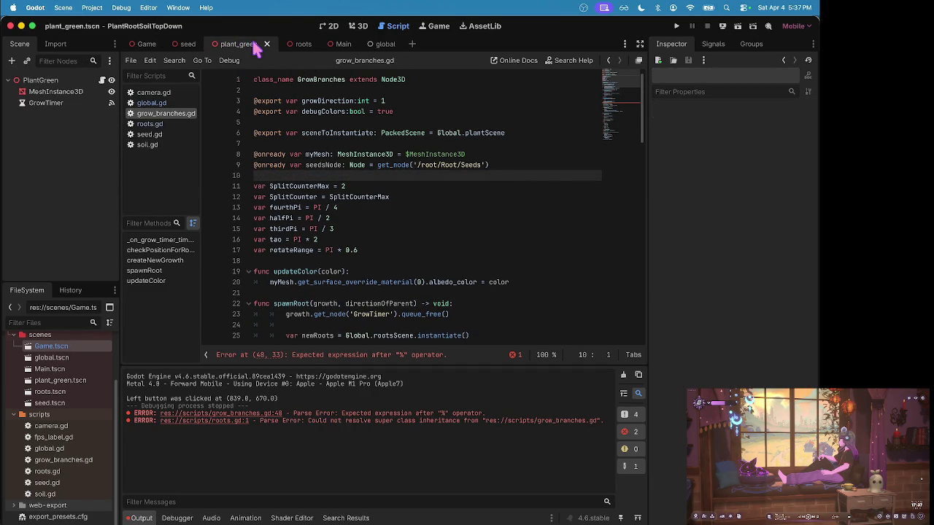
{"action": "left_click", "coordinate": [142, 45]}
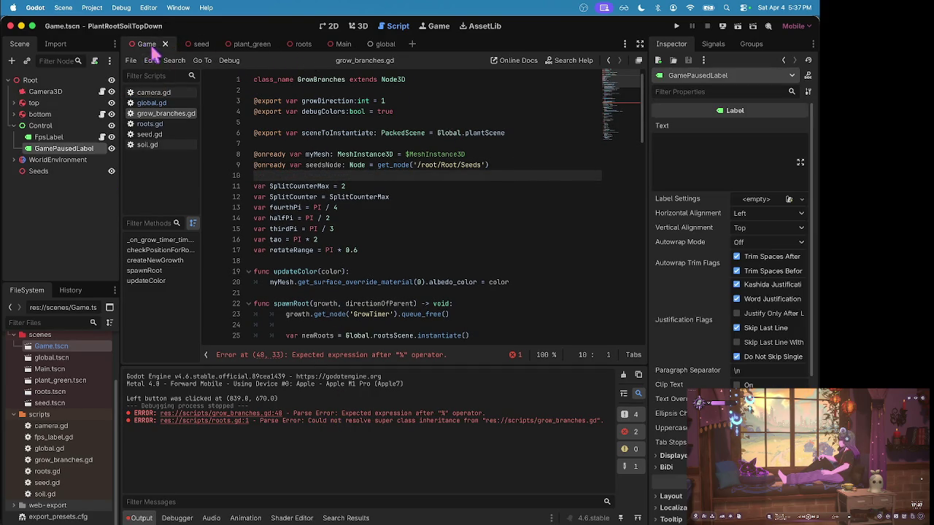
{"action": "left_click", "coordinate": [168, 123]}
{"action": "left_click", "coordinate": [167, 114]}
- Complete line 48 as newGrowth.name = 'Plant %d' % seedsNode.get_child_count() and save
{"action": "scroll", "coordinate": [337, 138], "scroll_direction": "down", "scroll_amount": 8}
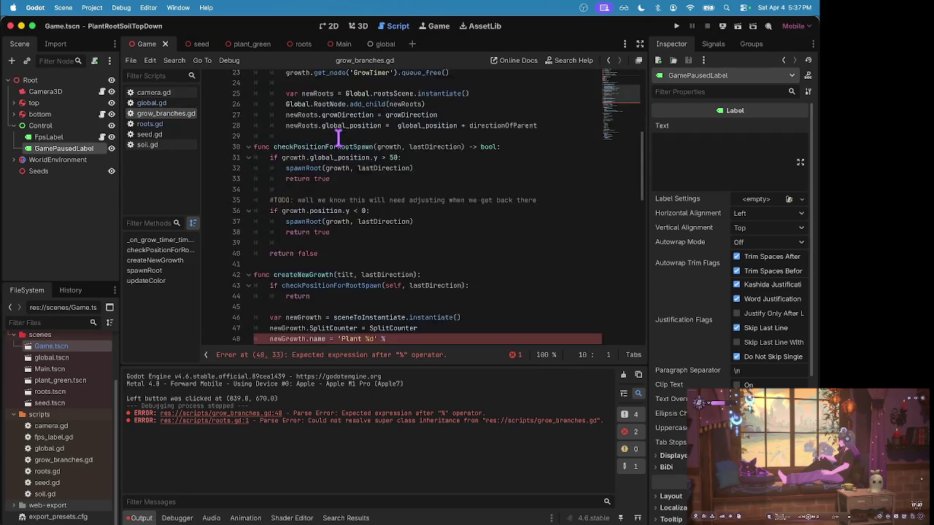
{"action": "scroll", "coordinate": [338, 138], "scroll_direction": "down", "scroll_amount": 3}
{"action": "left_click", "coordinate": [410, 224]}
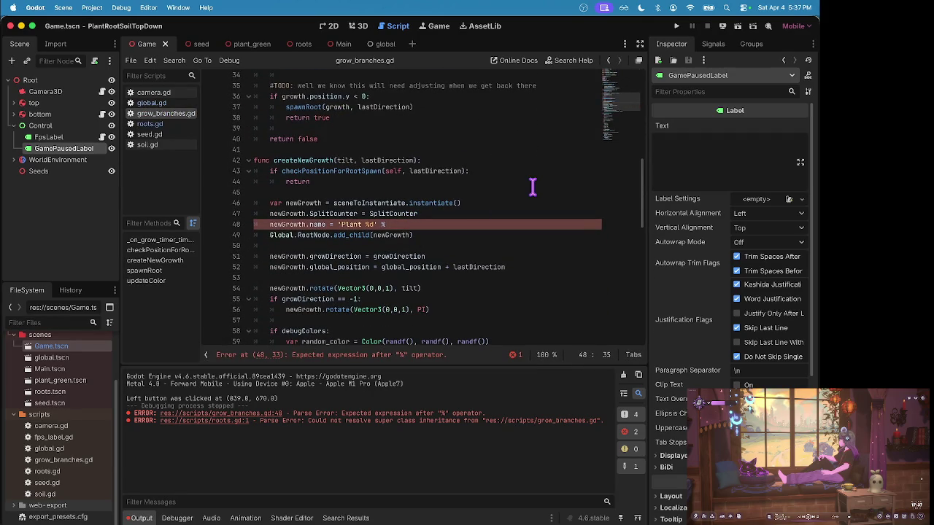
{"action": "type", "text": "sedsno"}
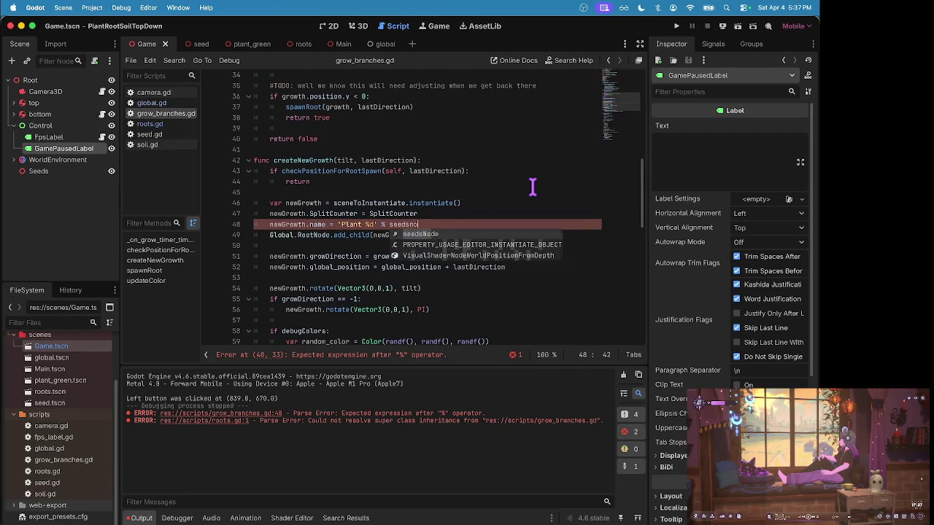
{"action": "key", "text": "Return"}
{"action": "type", "text": "get_chil"}
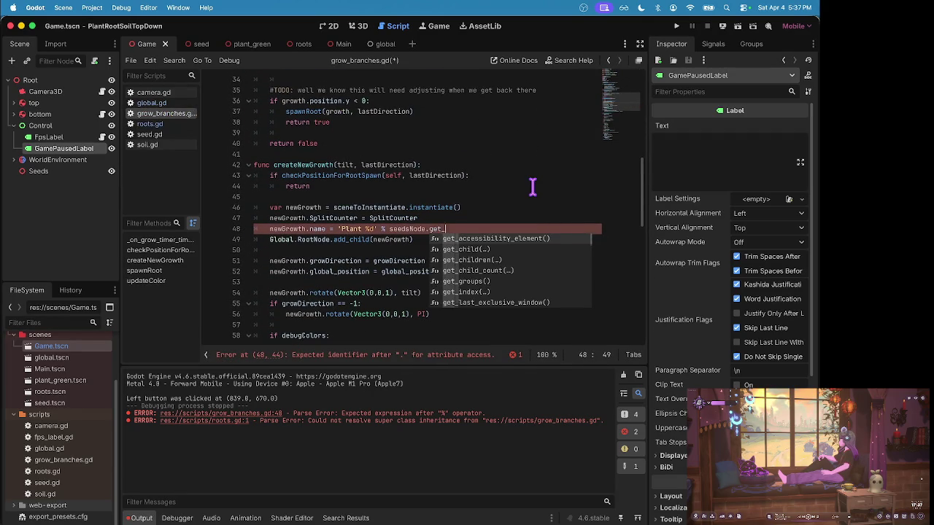
{"action": "key", "text": "Down"}
{"action": "key", "text": "Down"}
{"action": "key", "text": "Return"}
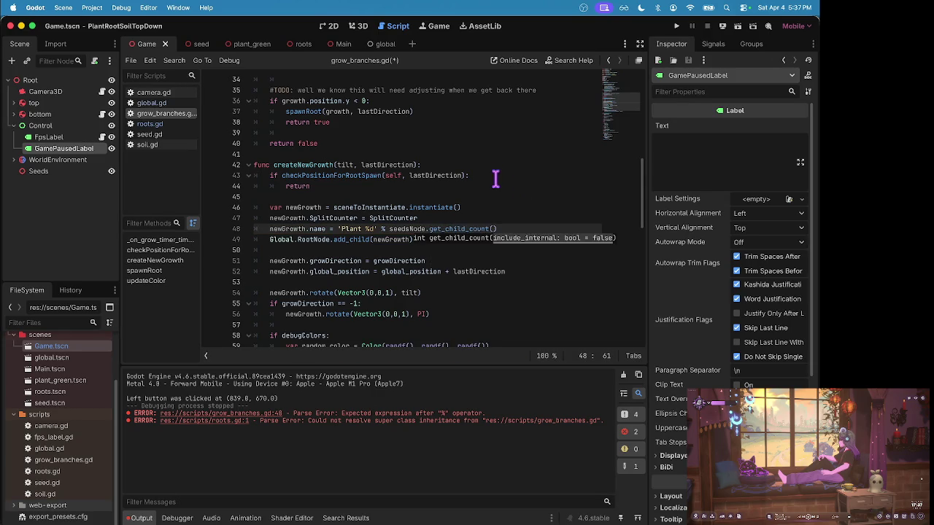
{"action": "key", "text": "ctrl+s"}
- Rename the line 48 reference from seedsNode to SeedsNode
{"action": "key", "text": "Up"}
{"action": "key", "text": "Up"}
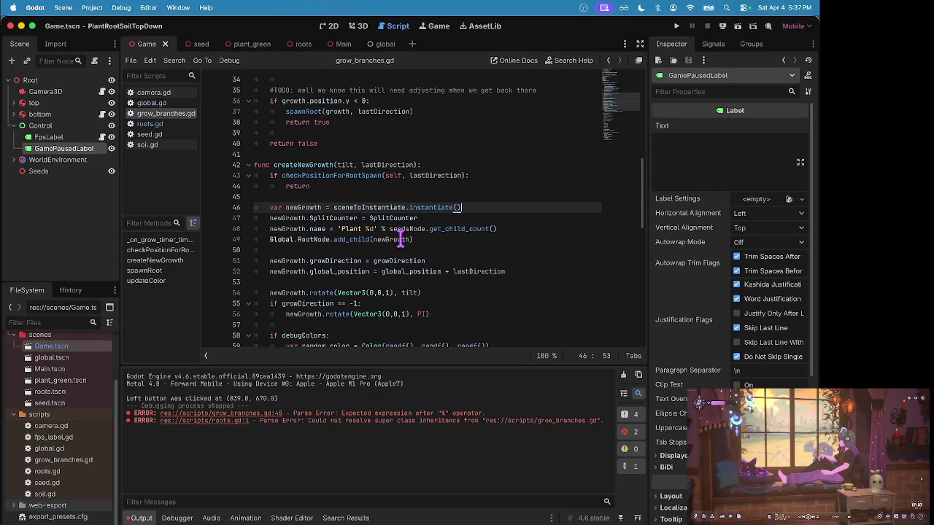
{"action": "left_click", "coordinate": [394, 239]}
{"action": "key", "text": "Up"}
{"action": "key", "text": "BackSpace"}
{"action": "type", "text": "S"}
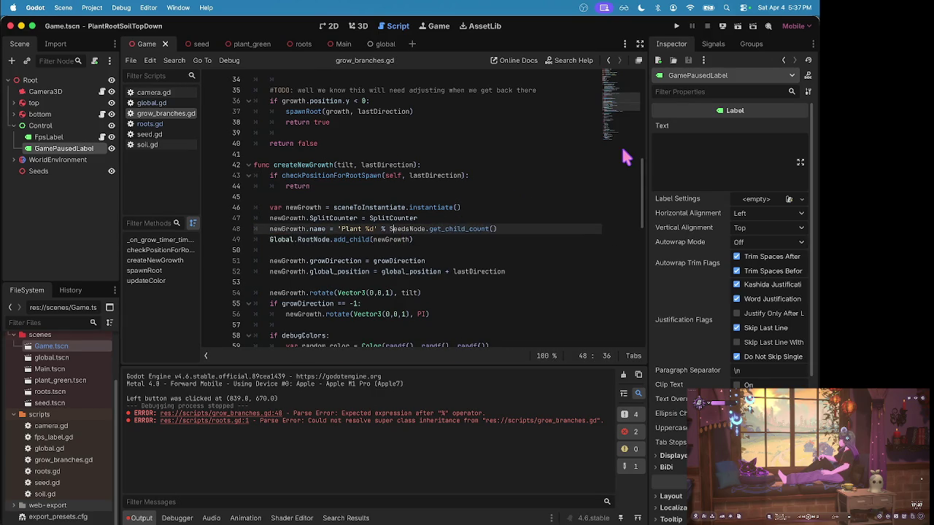
{"action": "scroll", "coordinate": [435, 154], "scroll_direction": "up", "scroll_amount": 10}
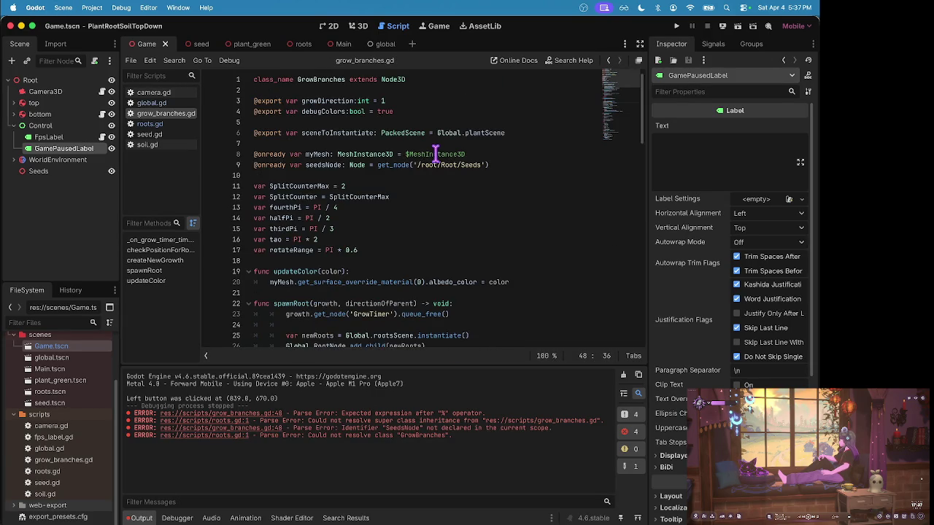
{"action": "left_click", "coordinate": [310, 165]}
- Rename the line 9 declaration to SeedsNode, then bring up the running game beside grow_branches.gd
{"action": "key", "text": "BackSpace"}
{"action": "type", "text": "SplitCounterMax = 5"}
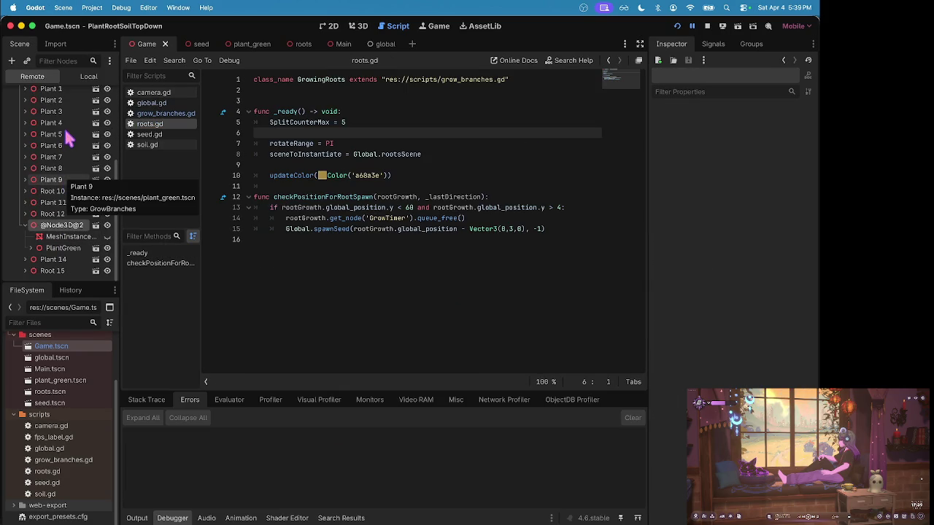
{"action": "left_click", "coordinate": [161, 115]}
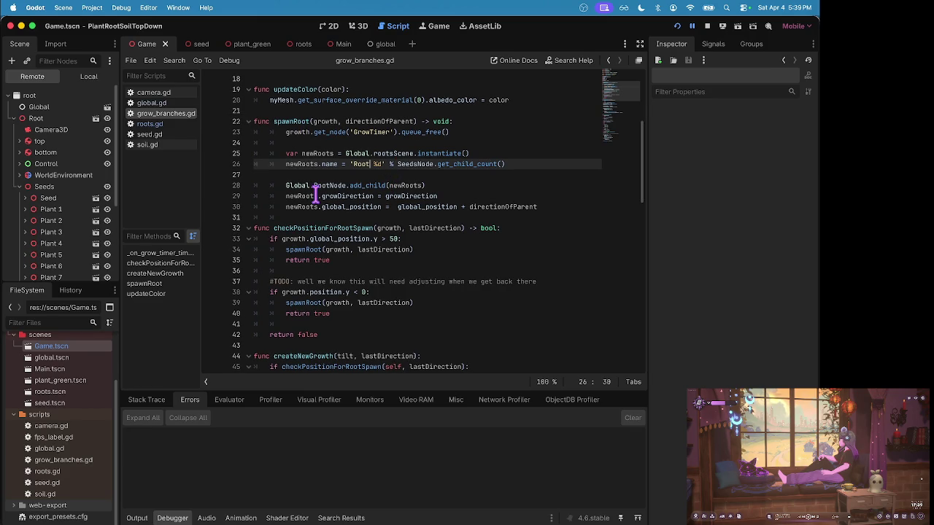
{"action": "scroll", "coordinate": [318, 194], "scroll_direction": "down", "scroll_amount": 1}
{"action": "scroll", "coordinate": [317, 194], "scroll_direction": "down", "scroll_amount": 1}
{"action": "key", "text": "ctrl+Up"}
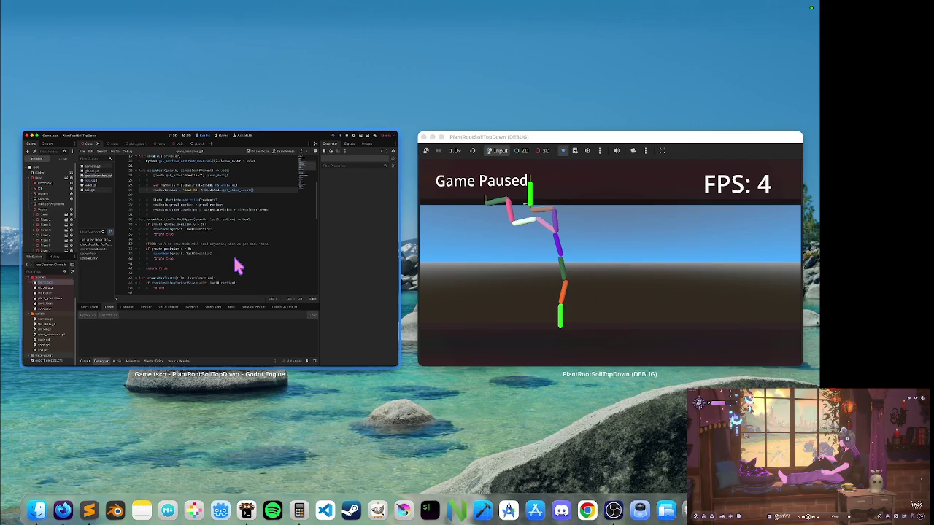
- Scroll the running game's Remote tree and select Plant 11
{"action": "left_click", "coordinate": [507, 239]}
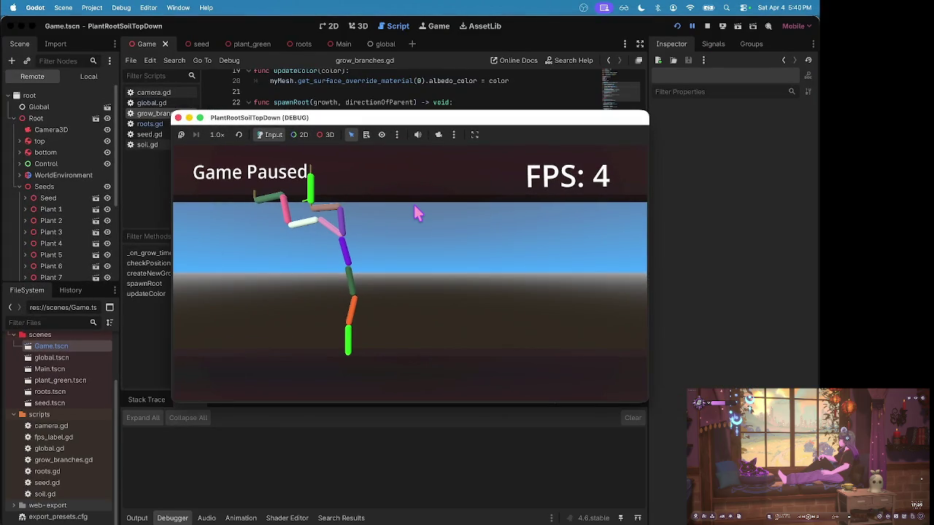
{"action": "left_click", "coordinate": [689, 26]}
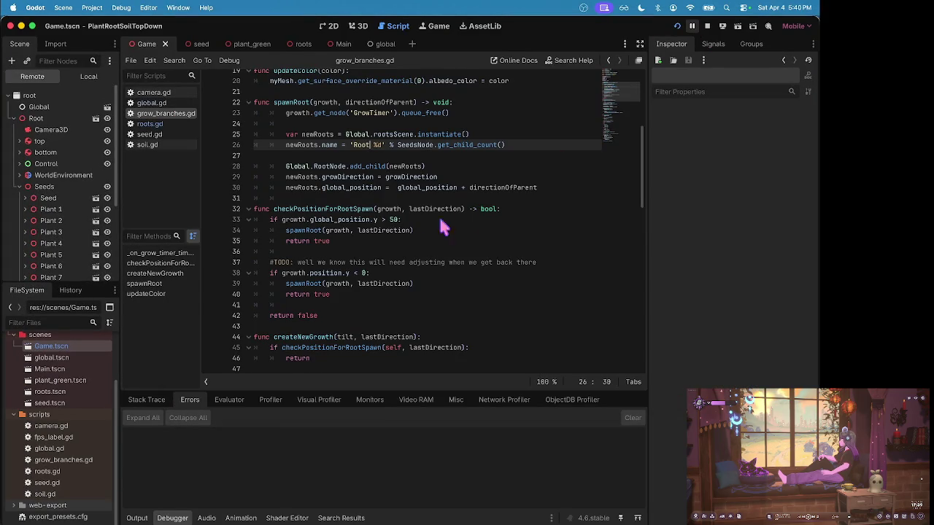
{"action": "key", "text": "ctrl+Up"}
{"action": "left_click", "coordinate": [569, 219]}
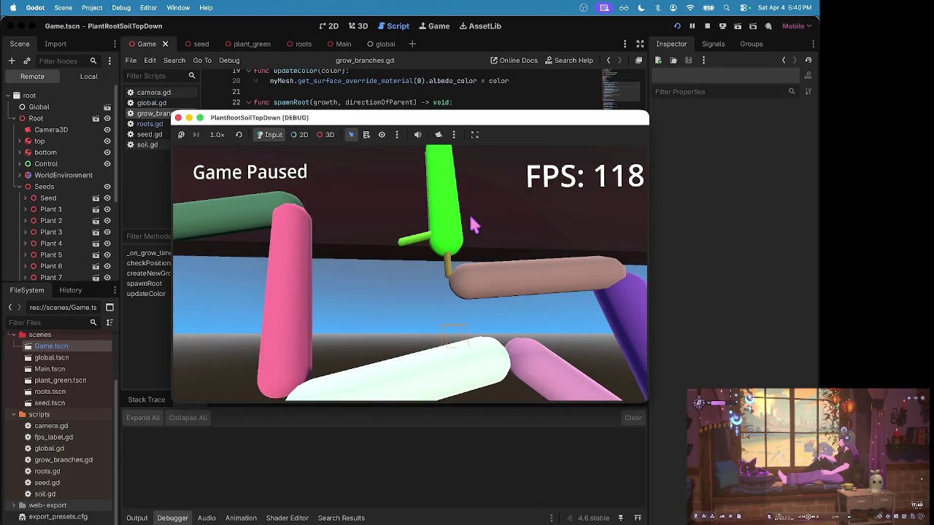
{"action": "scroll", "coordinate": [20, 210], "scroll_direction": "down", "scroll_amount": 4}
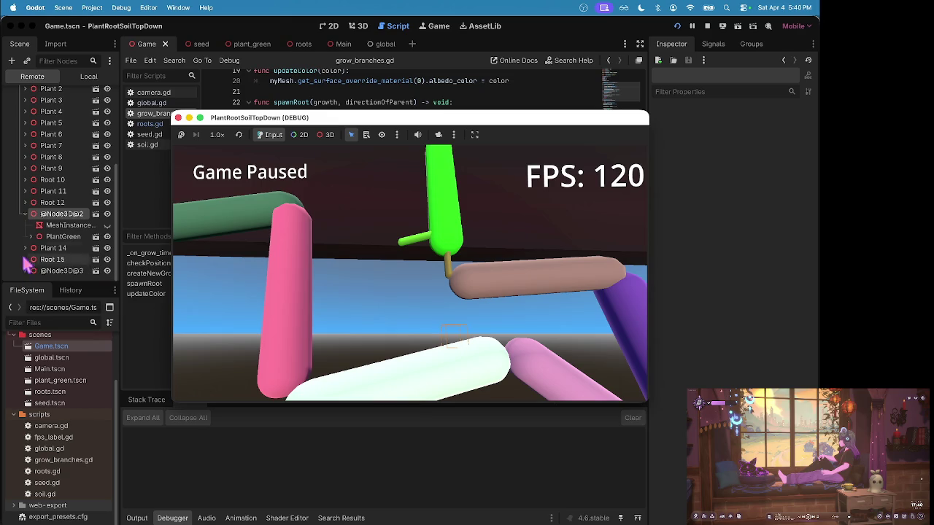
{"action": "left_click", "coordinate": [52, 191]}
- Expand Root 12 in the Remote tree to view its children
{"action": "key", "text": "ctrl+Up"}
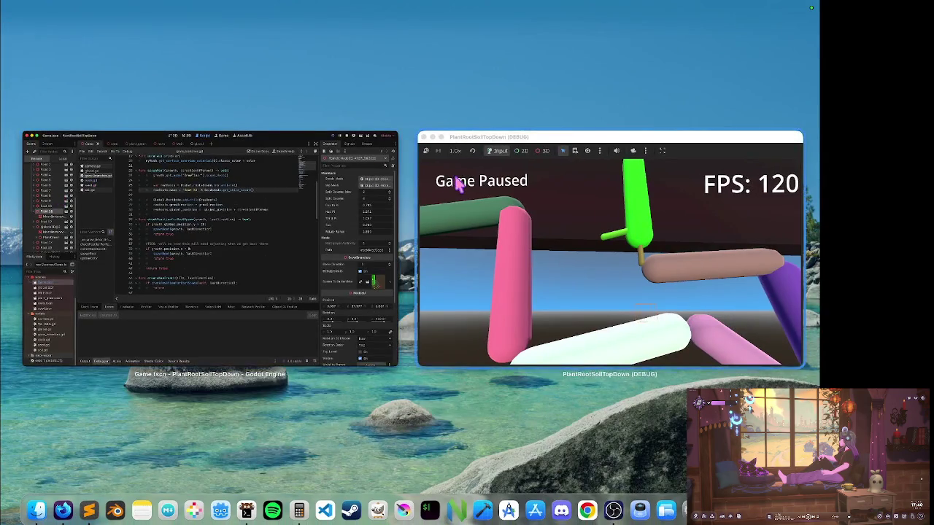
{"action": "left_click", "coordinate": [444, 183]}
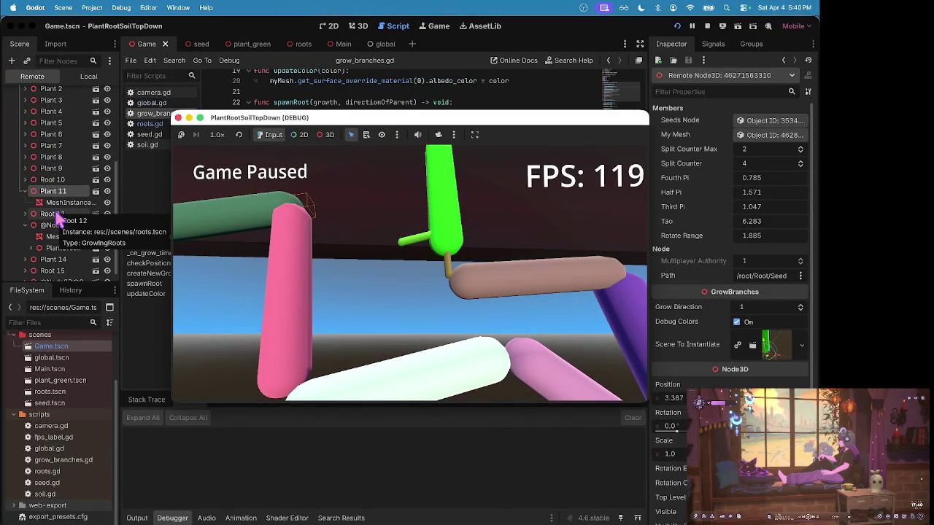
{"action": "left_click", "coordinate": [24, 214]}
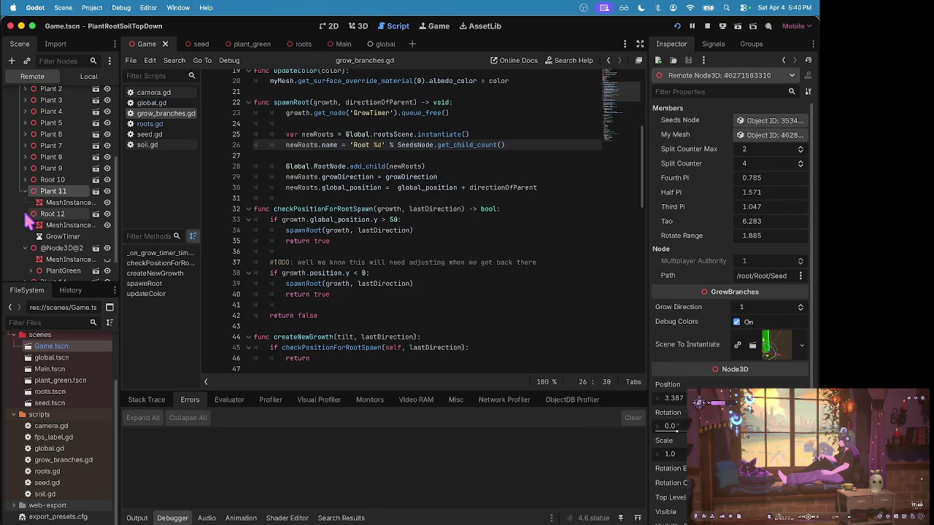
{"action": "left_click", "coordinate": [25, 214]}
{"action": "key", "text": "ctrl+Up"}
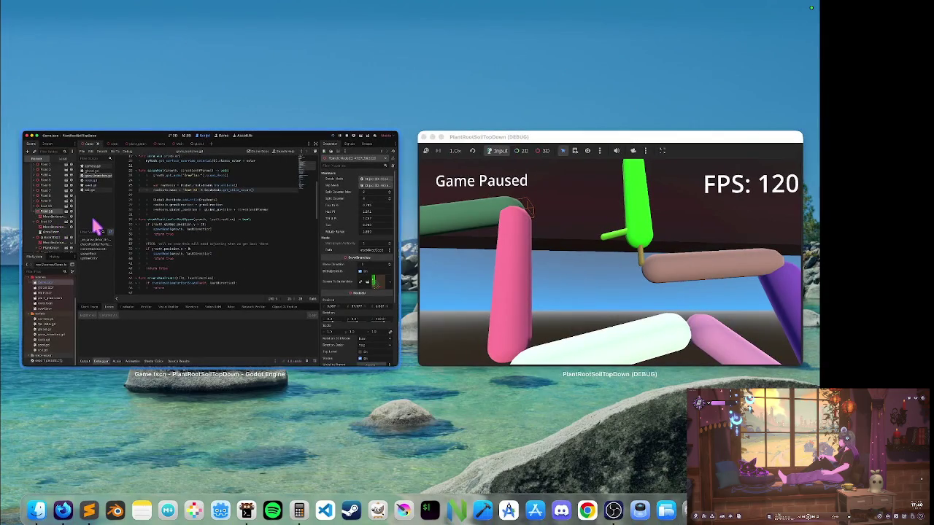
{"action": "left_click", "coordinate": [502, 233]}
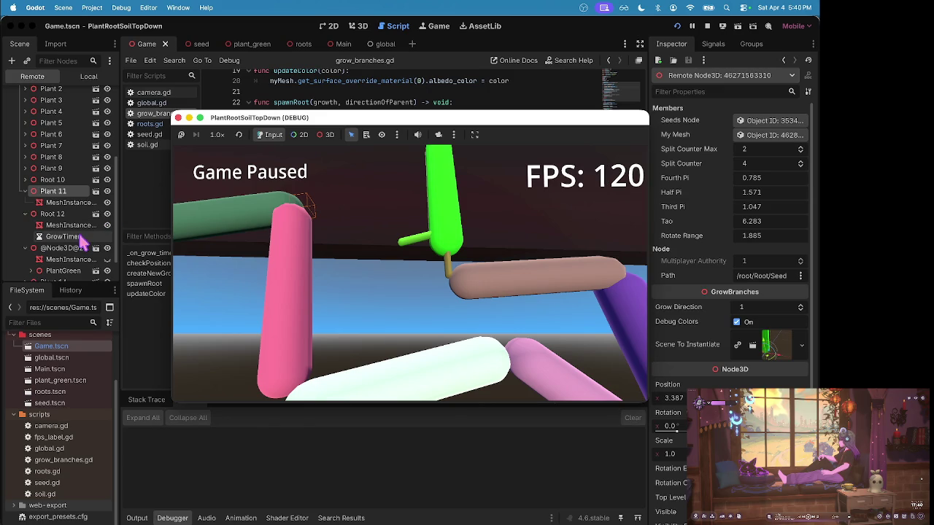
- Move the game camera with the mouse and D/A keys, then scroll further down the Remote tree
{"action": "scroll", "coordinate": [82, 242], "scroll_direction": "down", "scroll_amount": 2}
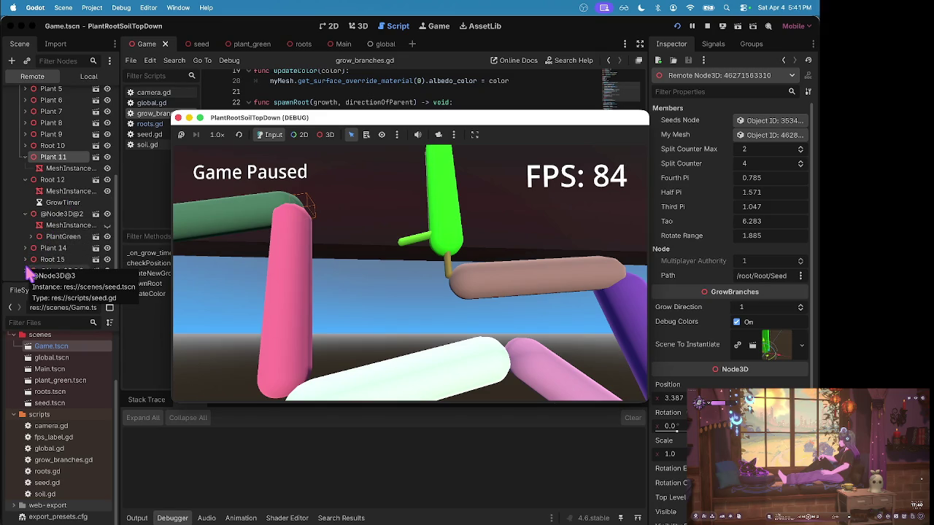
{"action": "left_click", "coordinate": [263, 192]}
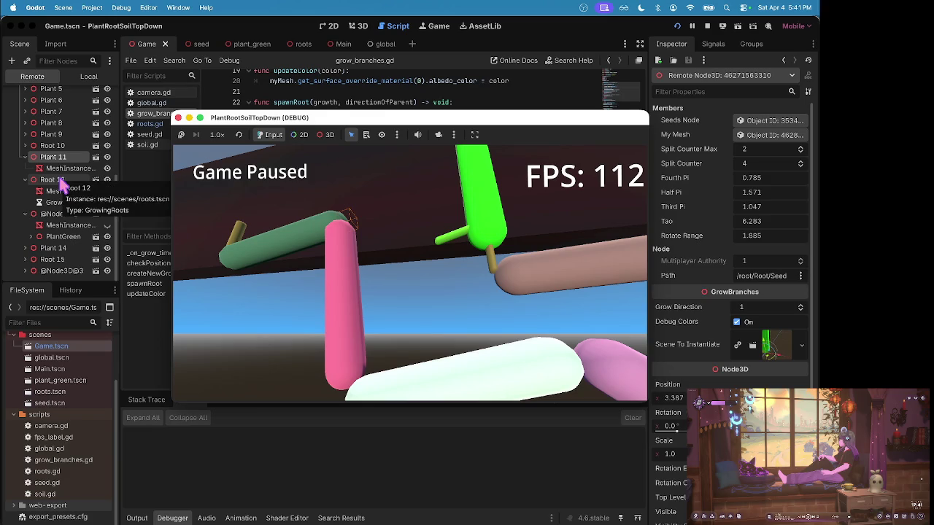
{"action": "key", "text": "d"}
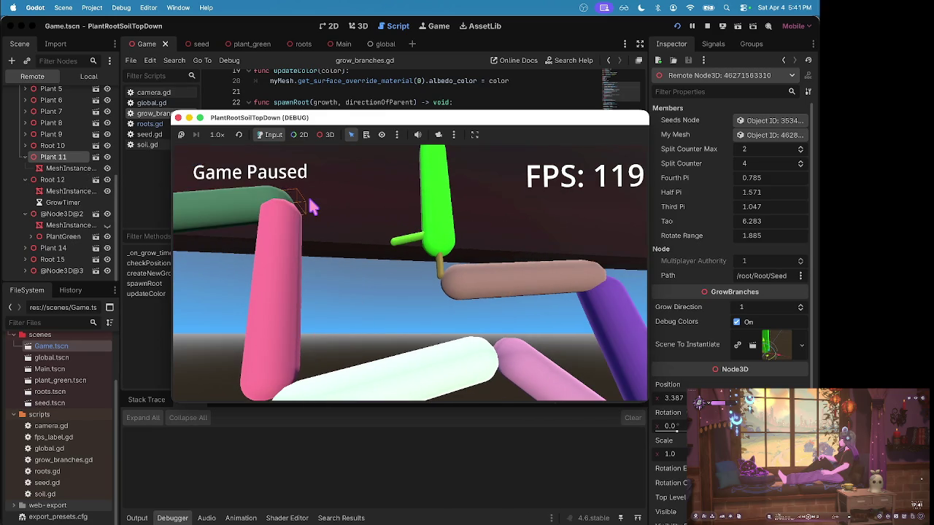
{"action": "key", "text": "a"}
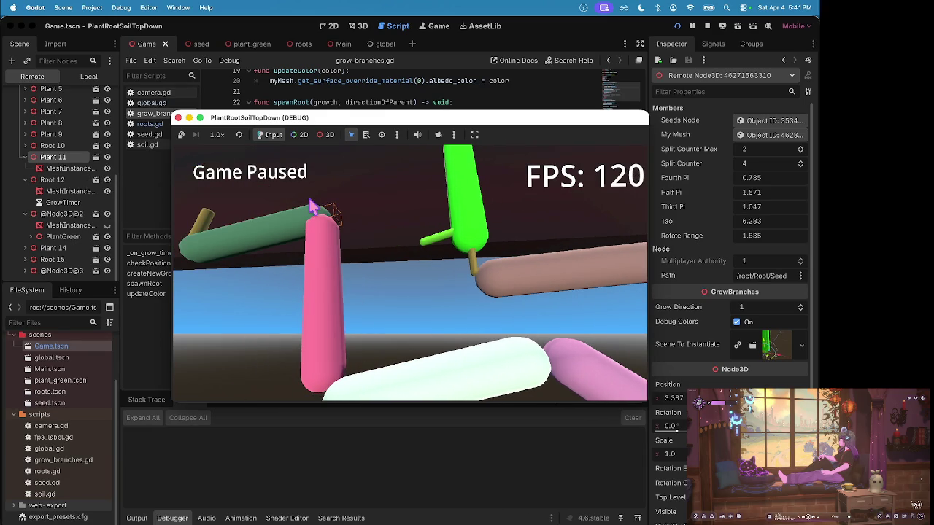
{"action": "left_click", "coordinate": [33, 263]}
{"action": "scroll", "coordinate": [36, 260], "scroll_direction": "down", "scroll_amount": 1}
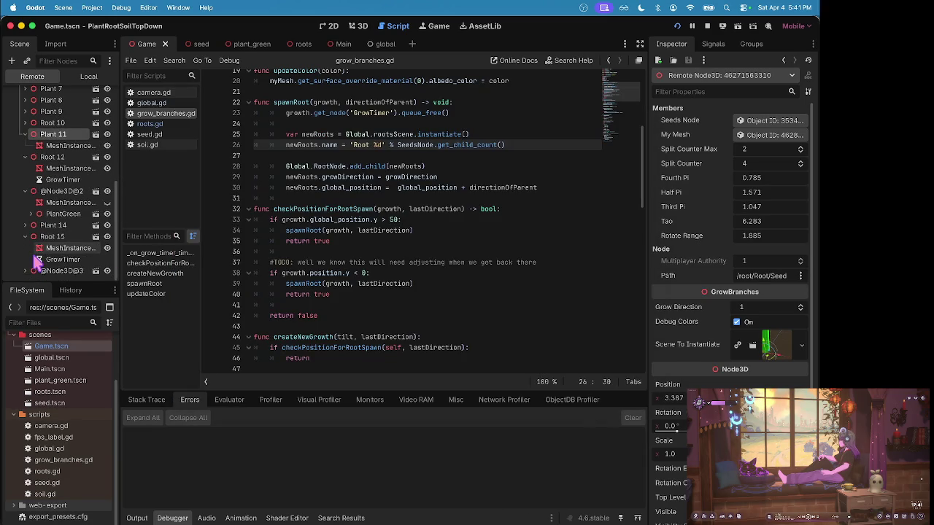
{"action": "key", "text": "ctrl+Up"}
{"action": "left_click", "coordinate": [192, 280]}
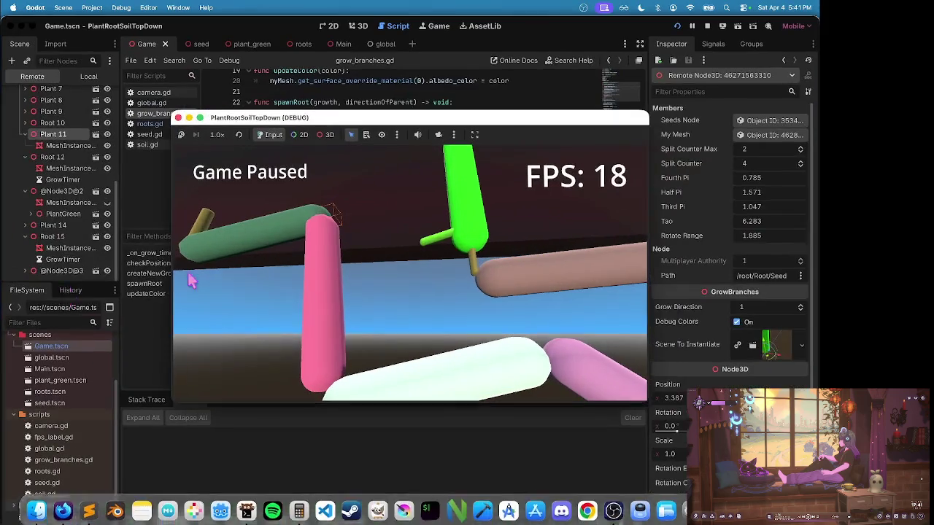
{"action": "mouse_move", "coordinate": [274, 118]}
{"action": "left_mouse_down"}
{"action": "mouse_move", "coordinate": [420, 168]}
{"action": "mouse_move", "coordinate": [432, 213]}
{"action": "left_mouse_up"}
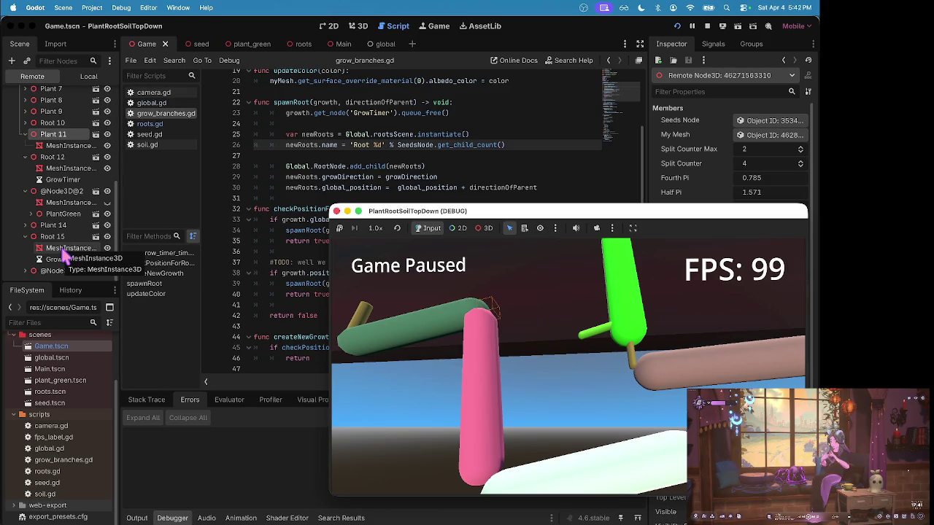
{"action": "left_click", "coordinate": [28, 277]}
{"action": "scroll", "coordinate": [29, 274], "scroll_direction": "down", "scroll_amount": 1}
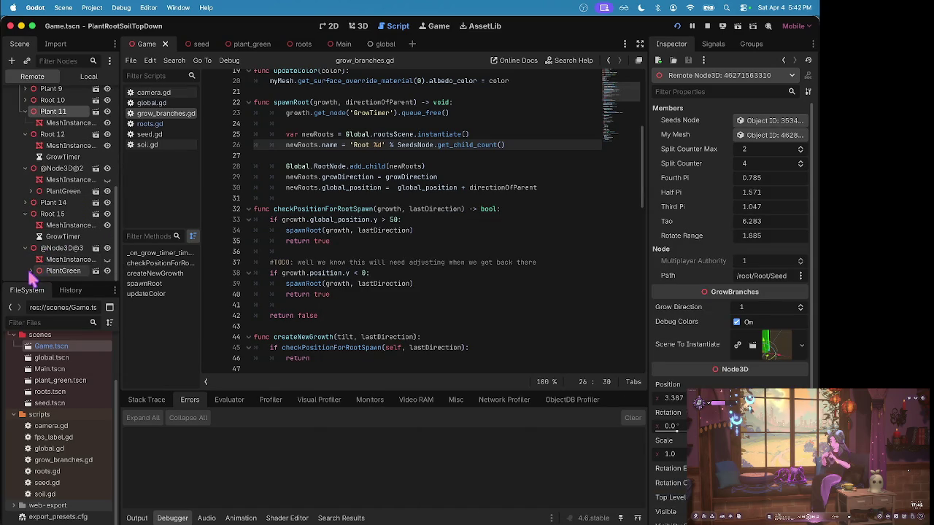
{"action": "left_click", "coordinate": [31, 270]}
{"action": "scroll", "coordinate": [32, 268], "scroll_direction": "down", "scroll_amount": 1}
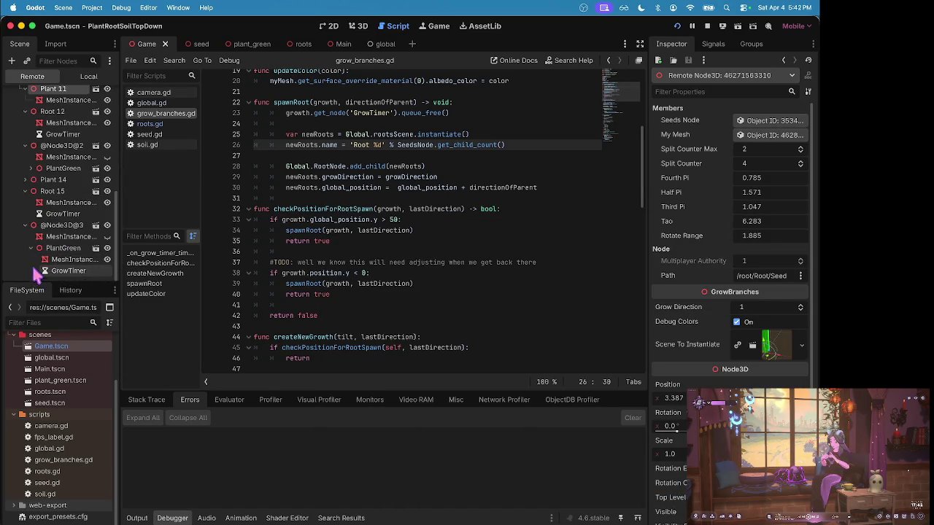
{"action": "left_click", "coordinate": [54, 251]}
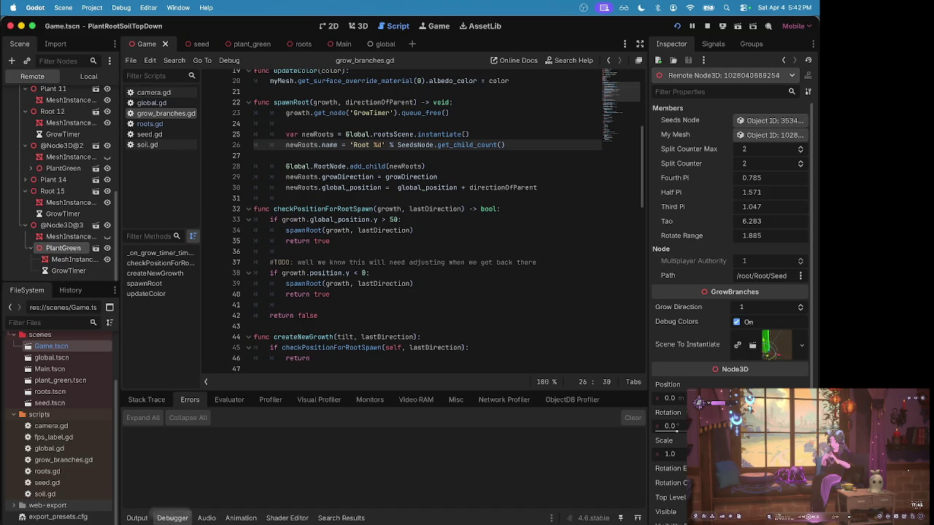
{"action": "mouse_move", "coordinate": [95, 514]}
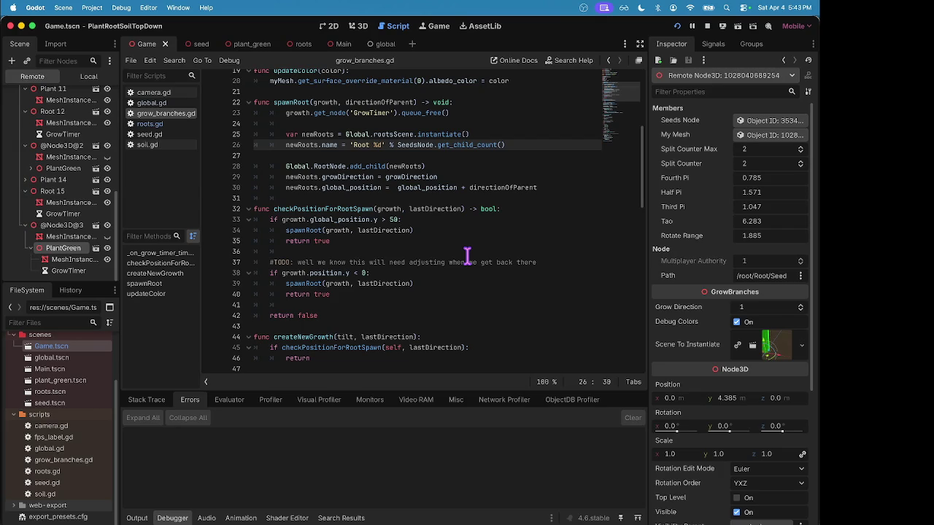
{"action": "key", "text": "super+Tab"}
{"action": "left_click", "coordinate": [379, 281]}
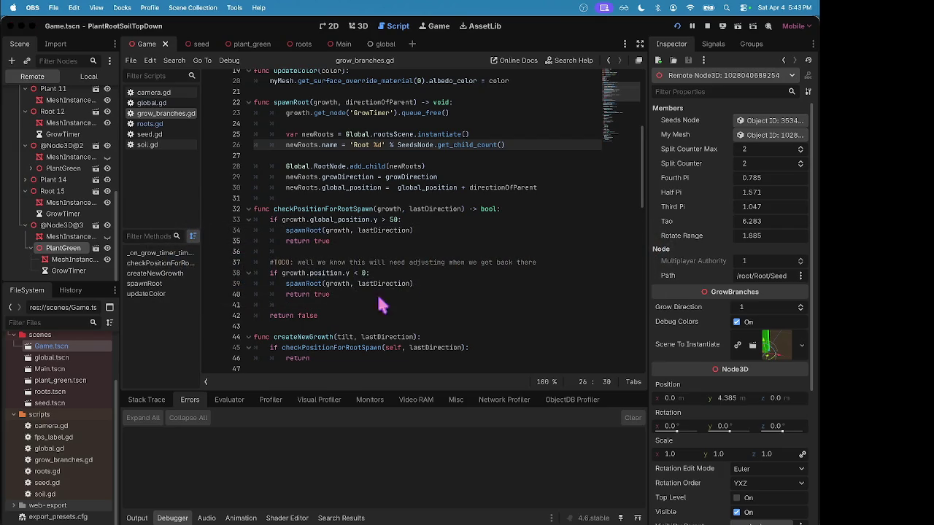